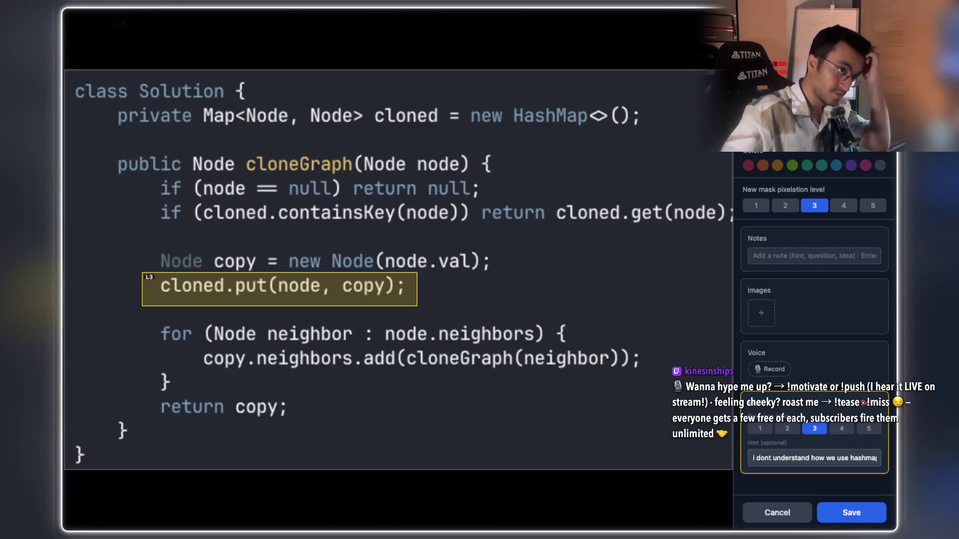
Step: Save the Clone Graph screenshot hint, then open Mark 34 'Walls and Gates' and select its title
{"action": "left_click", "coordinate": [849, 509]}
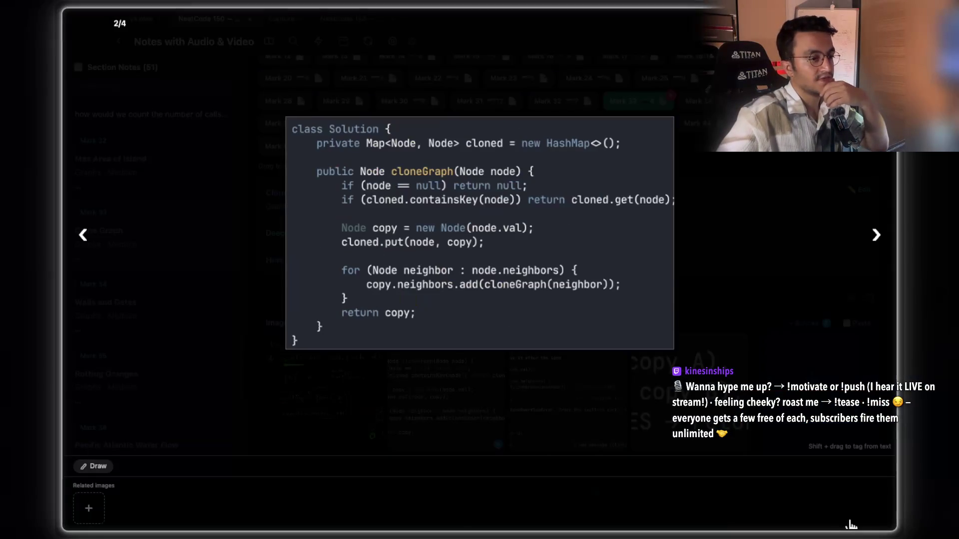
{"action": "left_click", "coordinate": [698, 416]}
{"action": "left_click", "coordinate": [696, 98]}
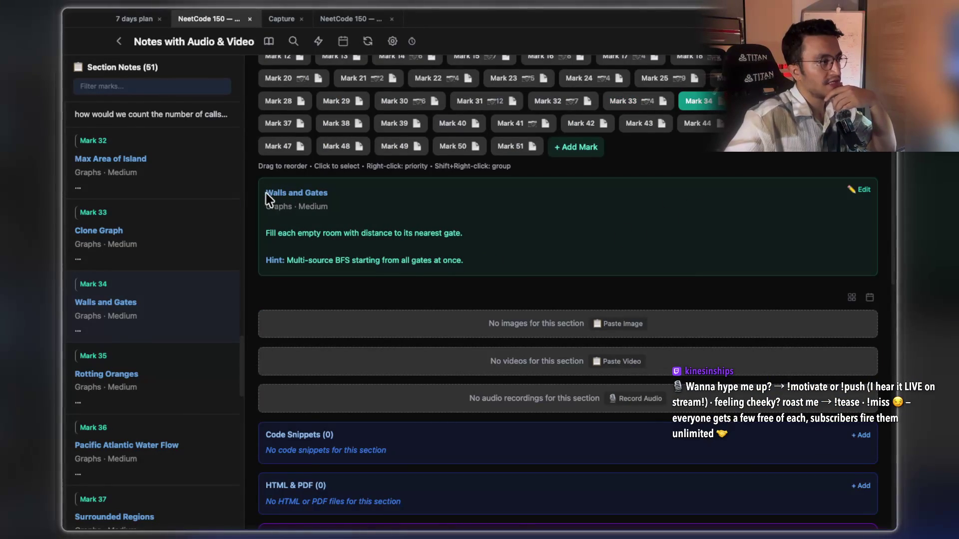
{"action": "left_click_drag", "start_coordinate": [266, 193], "coordinate": [316, 195]}
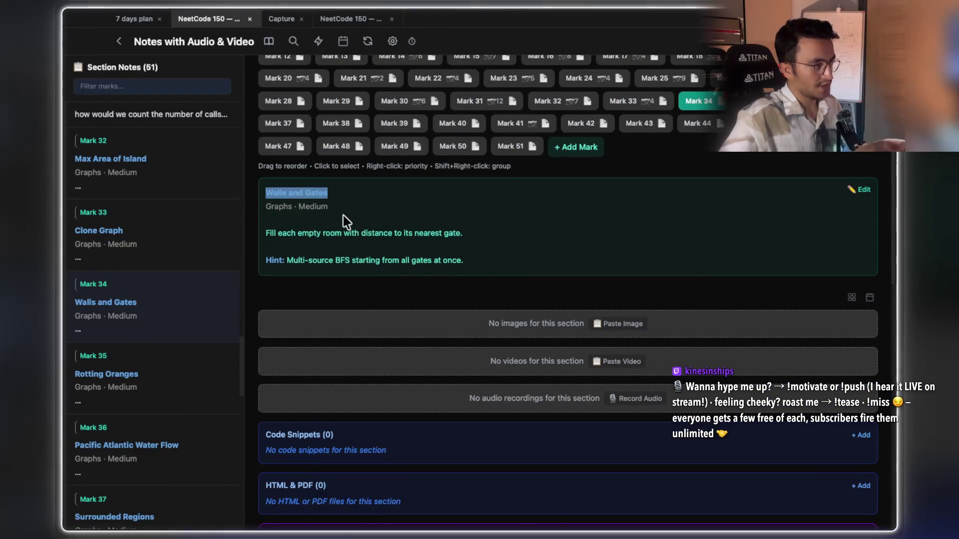
{"action": "key", "text": "super+Tab"}
{"action": "key", "text": "super+Tab"}
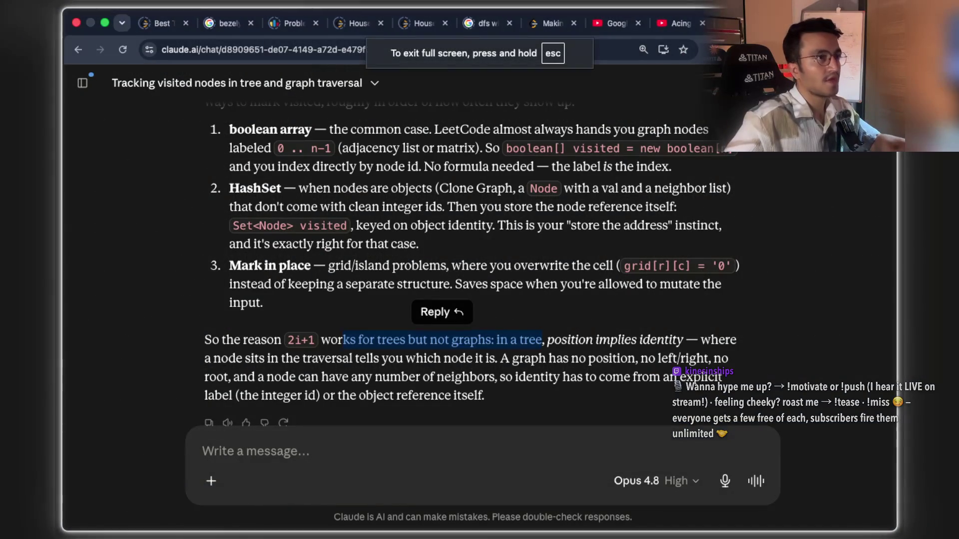
Step: Search 'Walls and Gates leet' and open the LeetCode problem page, which is premium-locked
{"action": "key", "text": "super+t"}
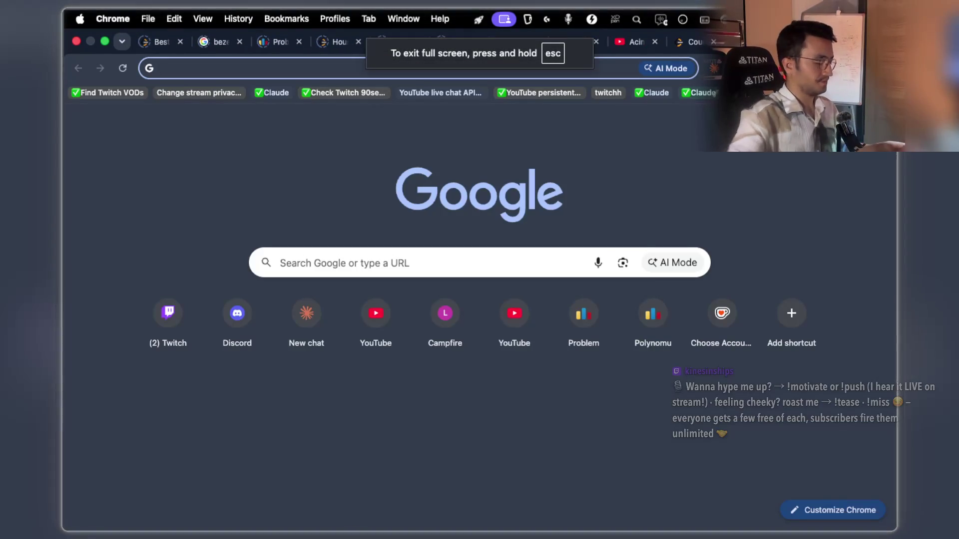
{"action": "type", "text": "Walls and Gates leetc"}
{"action": "key", "text": "Return"}
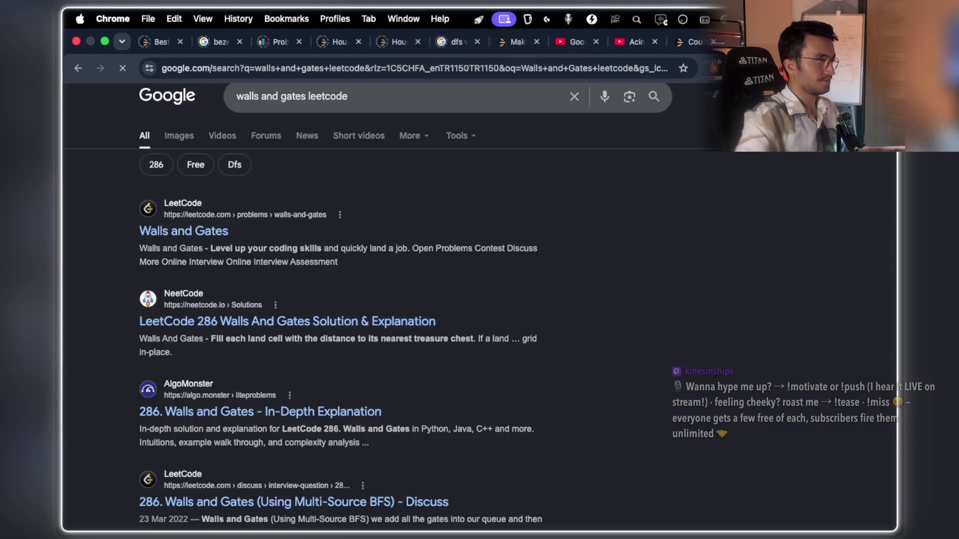
{"action": "left_click", "coordinate": [182, 238]}
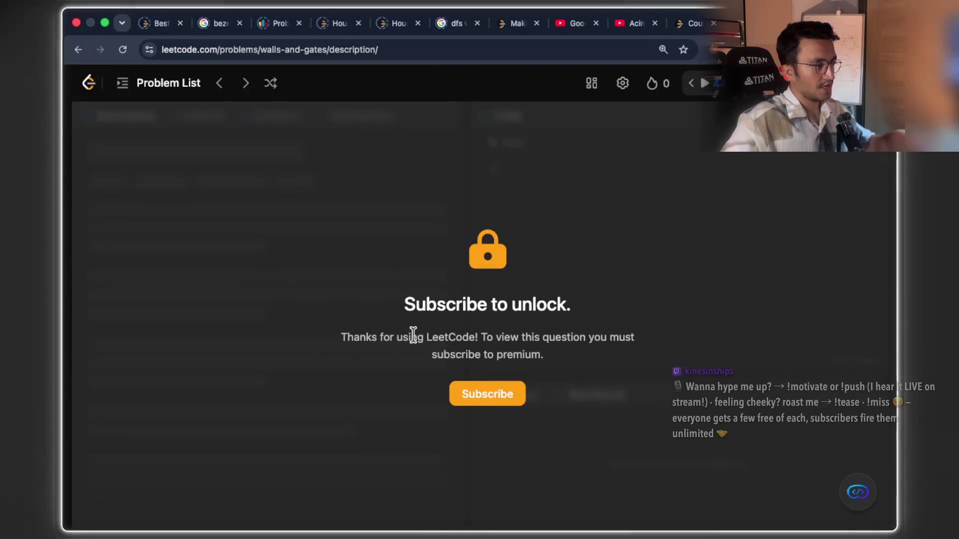
Step: Search 'Walls and Gates leetcode' again and open NeetCode's 286. Walls And Gates explanation
{"action": "key", "text": "super+Tab"}
{"action": "key", "text": "super+Tab"}
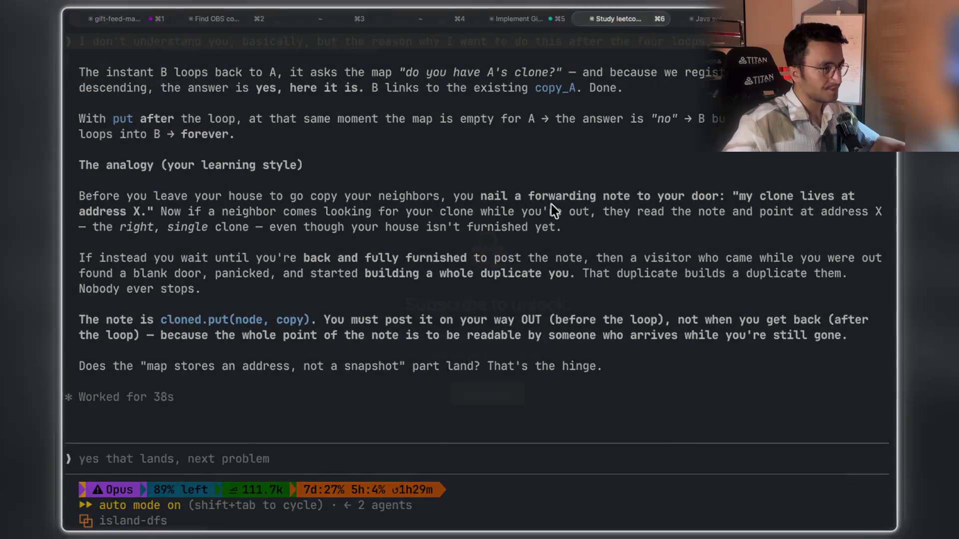
{"action": "key", "text": "super+t"}
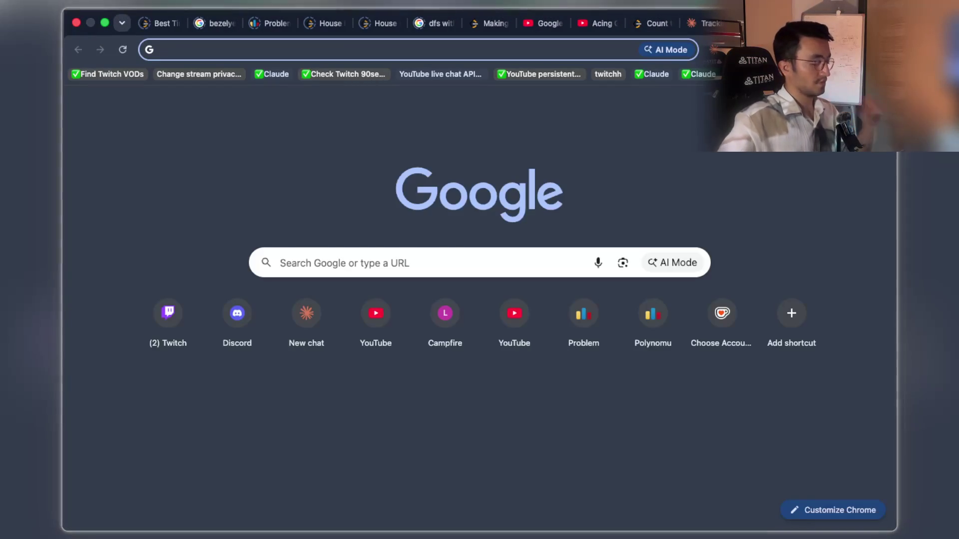
{"action": "type", "text": "Walls and Gates leetcode"}
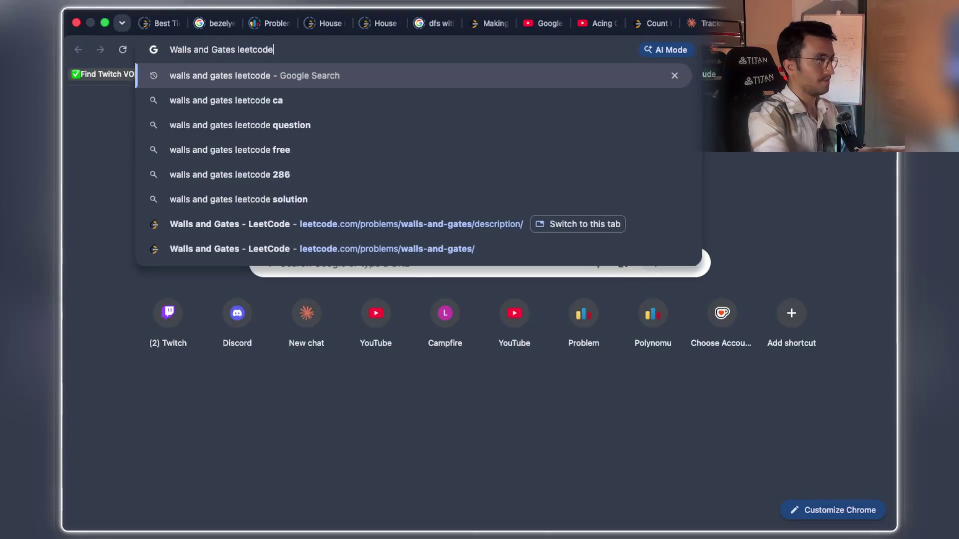
{"action": "key", "text": "Return"}
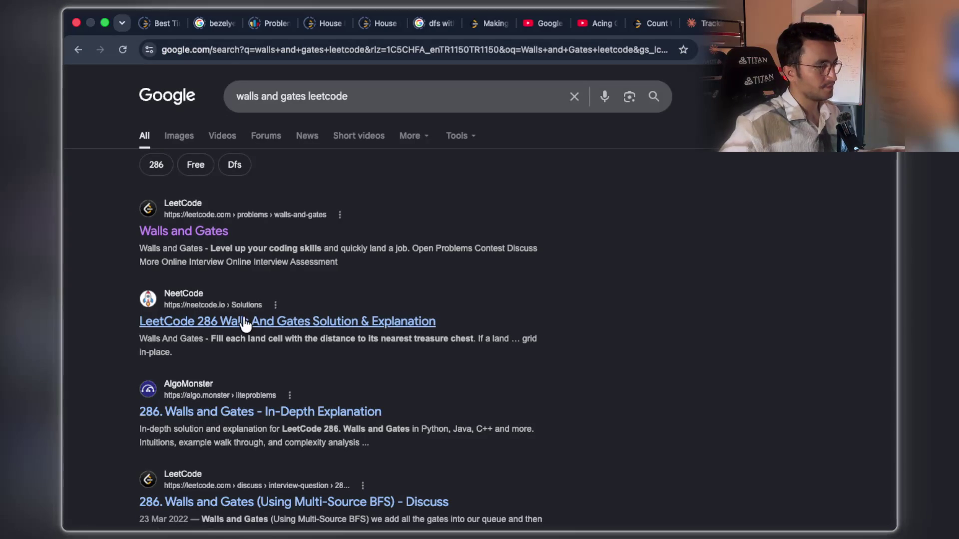
{"action": "left_click", "coordinate": [246, 322]}
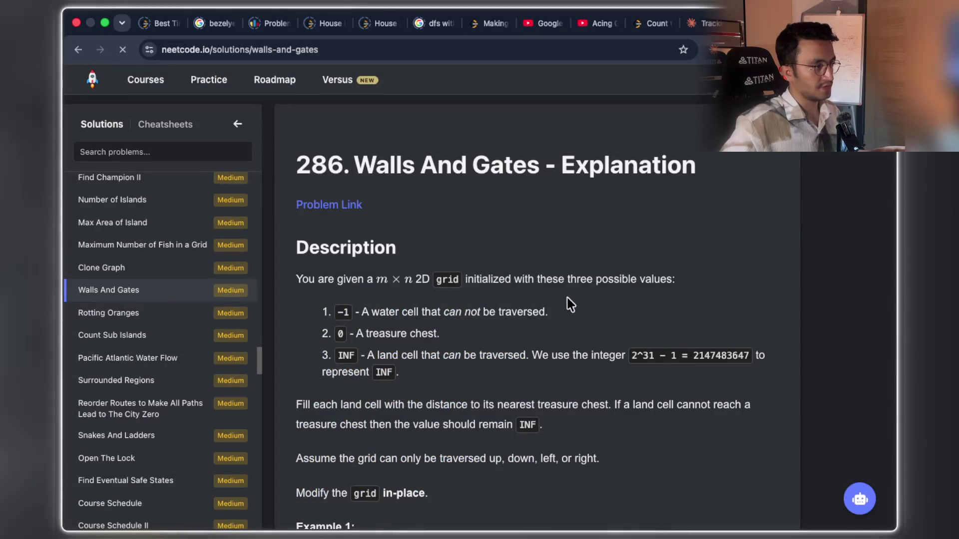
{"action": "scroll", "coordinate": [567, 298], "scroll_direction": "down", "scroll_amount": 3}
{"action": "scroll", "coordinate": [567, 298], "scroll_direction": "up", "scroll_amount": 3}
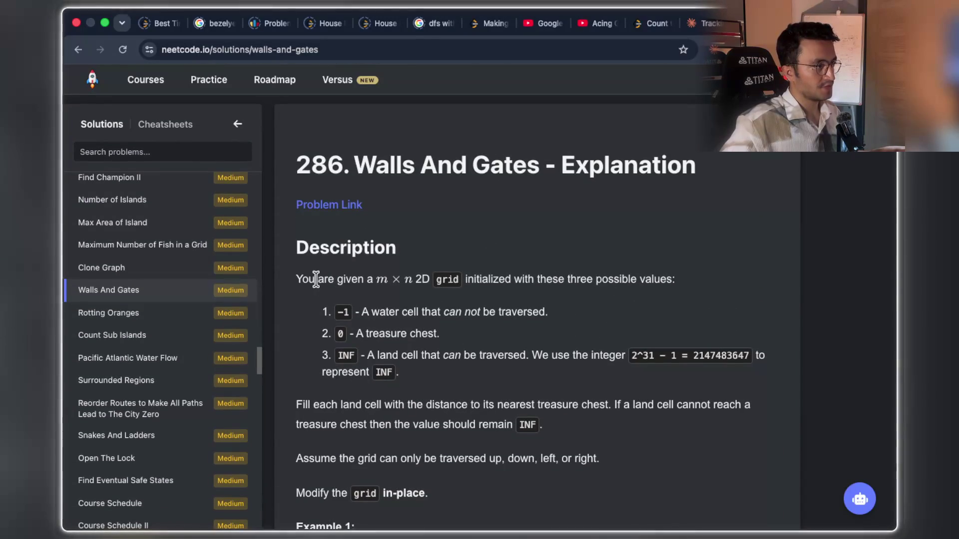
{"action": "left_click_drag", "start_coordinate": [300, 279], "coordinate": [345, 279]}
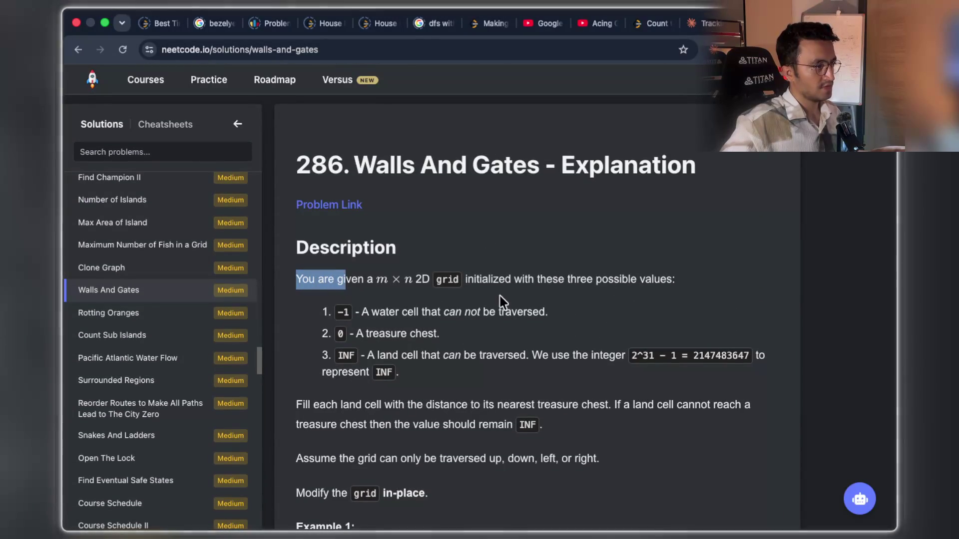
{"action": "left_click_drag", "start_coordinate": [511, 279], "coordinate": [721, 276]}
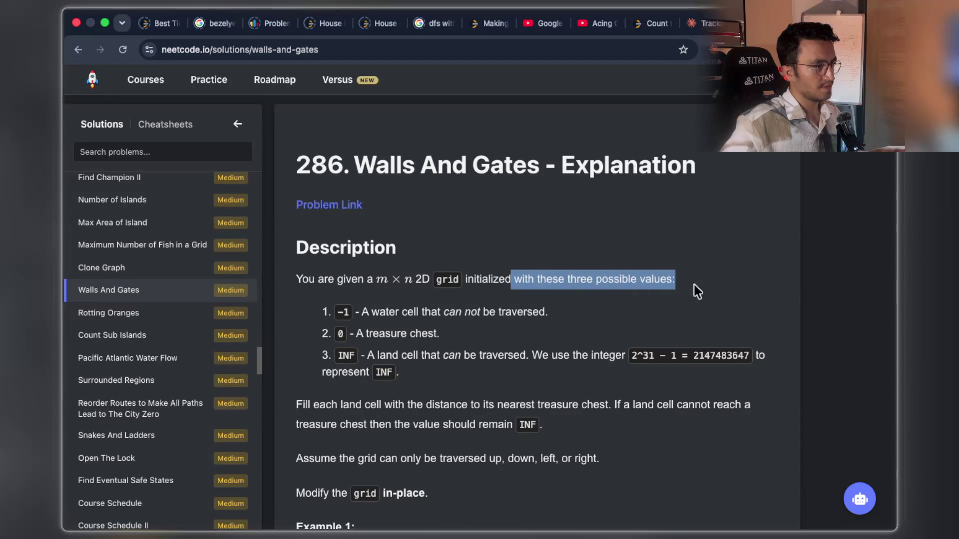
{"action": "left_click_drag", "start_coordinate": [359, 311], "coordinate": [545, 310]}
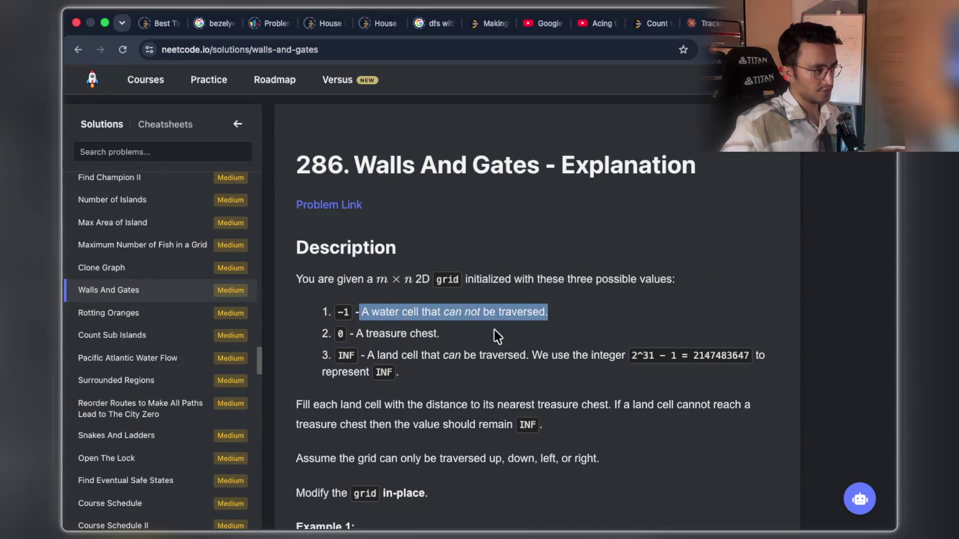
{"action": "left_click_drag", "start_coordinate": [385, 334], "coordinate": [421, 333]}
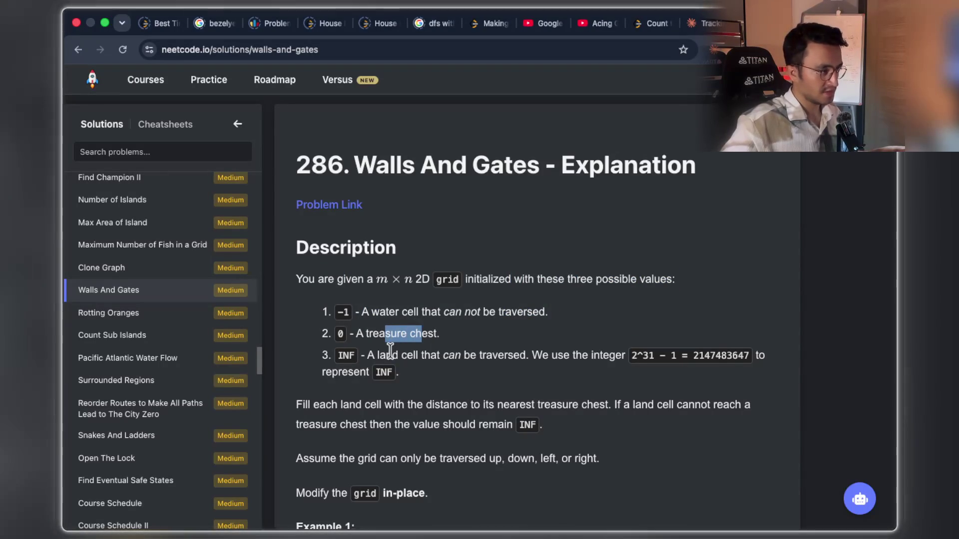
{"action": "left_click_drag", "start_coordinate": [354, 372], "coordinate": [472, 367]}
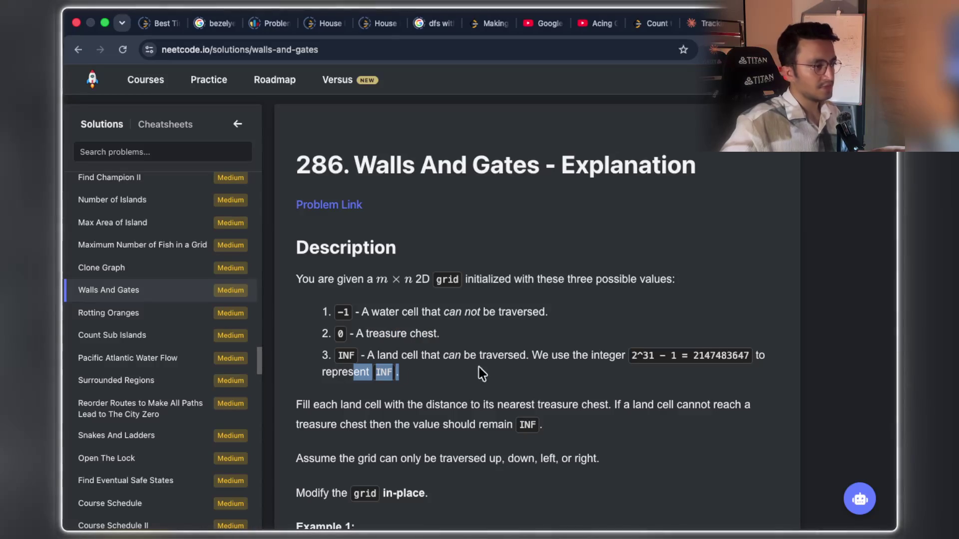
{"action": "left_click_drag", "start_coordinate": [531, 355], "coordinate": [561, 351]}
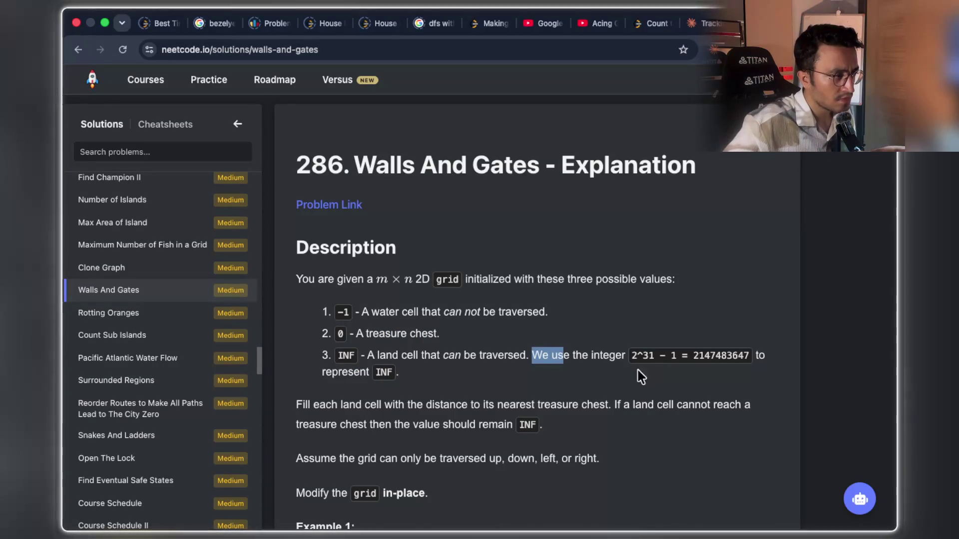
{"action": "left_click_drag", "start_coordinate": [341, 404], "coordinate": [608, 399]}
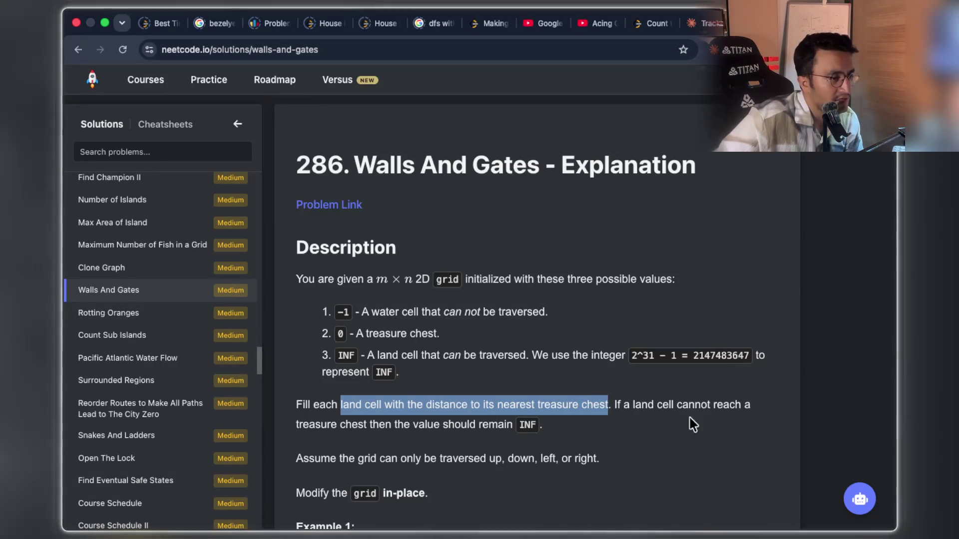
{"action": "left_click_drag", "start_coordinate": [327, 425], "coordinate": [495, 425]}
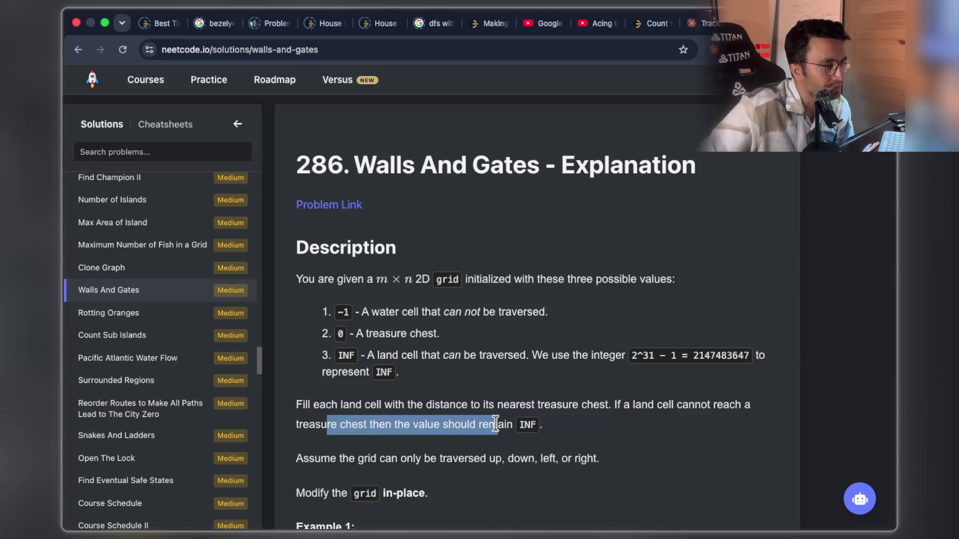
{"action": "scroll", "coordinate": [494, 424], "scroll_direction": "down", "scroll_amount": 1}
{"action": "left_click_drag", "start_coordinate": [355, 437], "coordinate": [562, 437]}
{"action": "scroll", "coordinate": [412, 417], "scroll_direction": "down", "scroll_amount": 1}
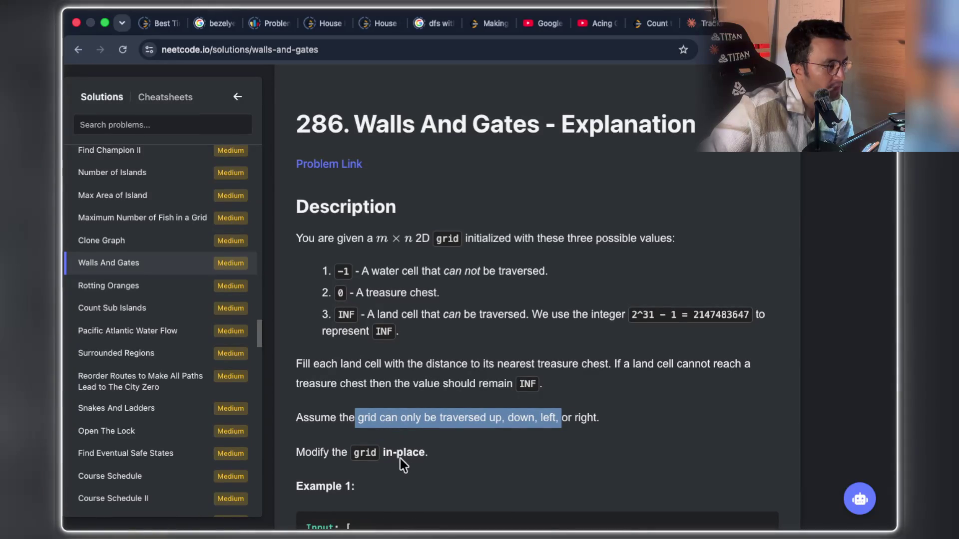
{"action": "mouse_move", "coordinate": [331, 451]}
{"action": "left_mouse_down"}
{"action": "mouse_move", "coordinate": [368, 452]}
{"action": "mouse_move", "coordinate": [360, 452]}
{"action": "left_mouse_up"}
{"action": "scroll", "coordinate": [501, 350], "scroll_direction": "down", "scroll_amount": 1}
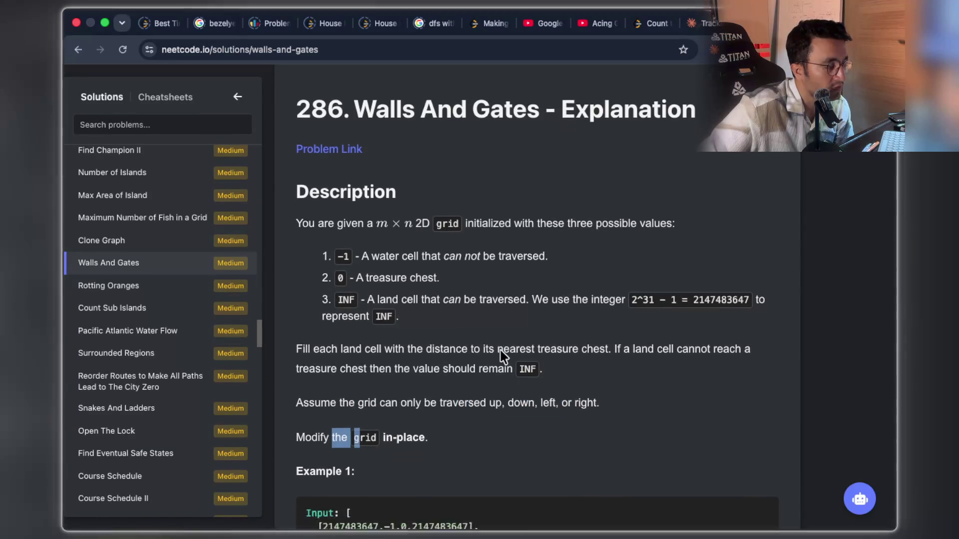
Step: Highlight parts of the Walls and Gates description, including Example 1 and the INF integer explanation
{"action": "scroll", "coordinate": [500, 351], "scroll_direction": "down", "scroll_amount": 5}
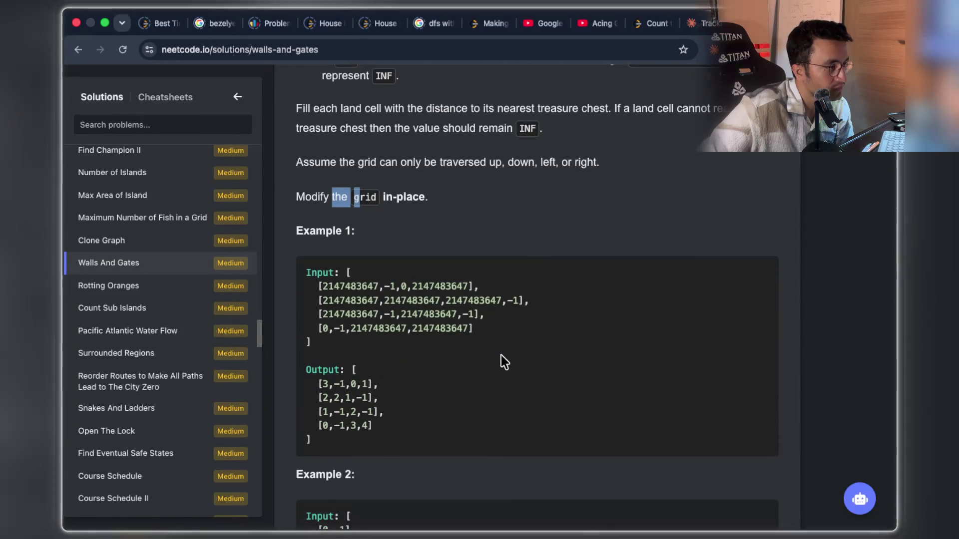
{"action": "left_click", "coordinate": [352, 287]}
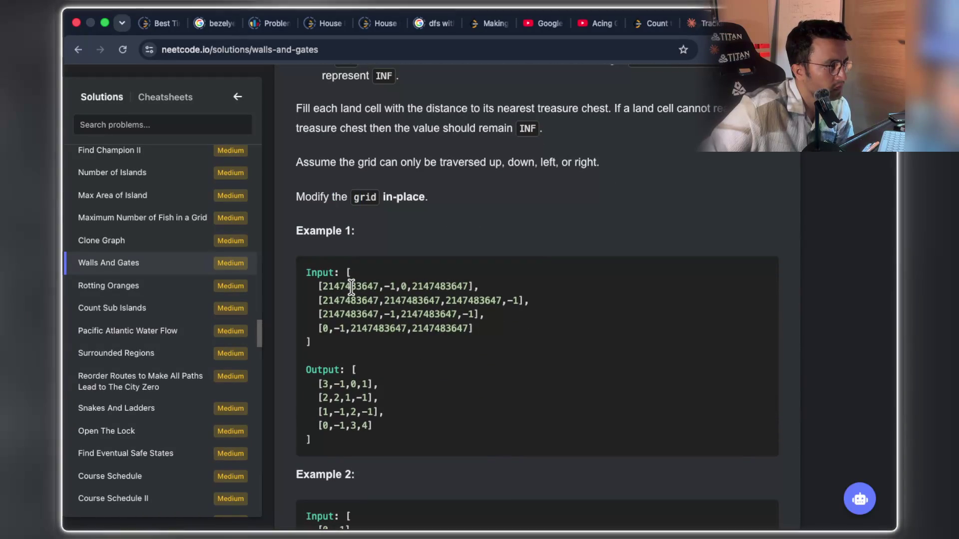
{"action": "double_click", "coordinate": [351, 288]}
{"action": "left_click_drag", "start_coordinate": [390, 287], "coordinate": [466, 287]}
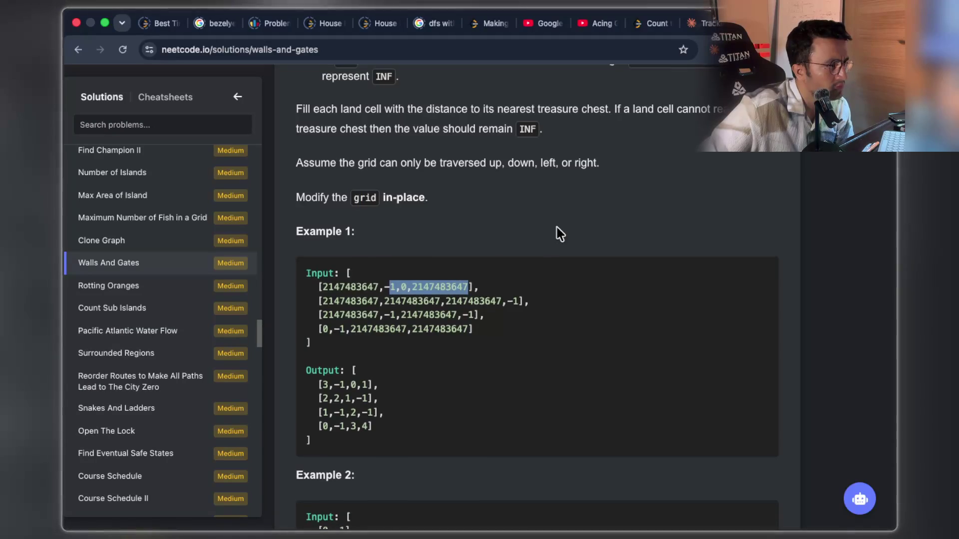
{"action": "scroll", "coordinate": [557, 228], "scroll_direction": "up", "scroll_amount": 4}
{"action": "left_click_drag", "start_coordinate": [526, 264], "coordinate": [743, 265]}
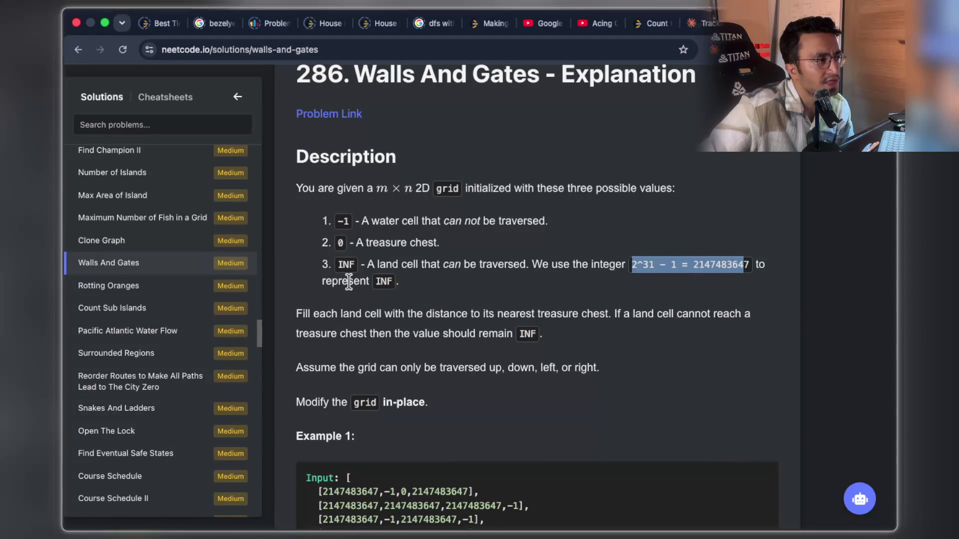
{"action": "mouse_move", "coordinate": [393, 281]}
{"action": "left_mouse_down"}
{"action": "mouse_move", "coordinate": [379, 280]}
{"action": "mouse_move", "coordinate": [370, 264]}
{"action": "mouse_move", "coordinate": [598, 265]}
{"action": "left_mouse_up"}
{"action": "left_click", "coordinate": [544, 295]}
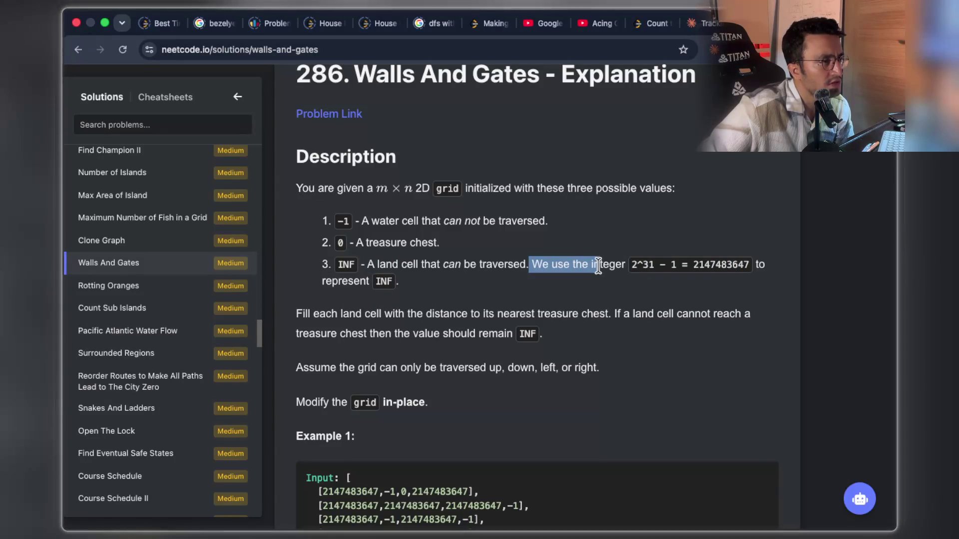
{"action": "double_click", "coordinate": [382, 280]}
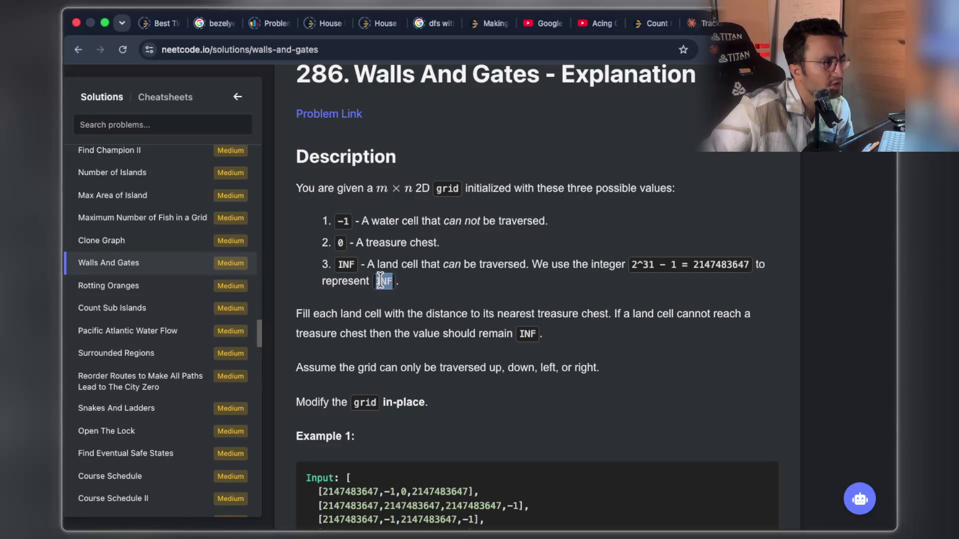
{"action": "left_click", "coordinate": [428, 325]}
Step: Capture a region screenshot of the Walls and Gates problem description
{"action": "key", "text": "super+shift+4"}
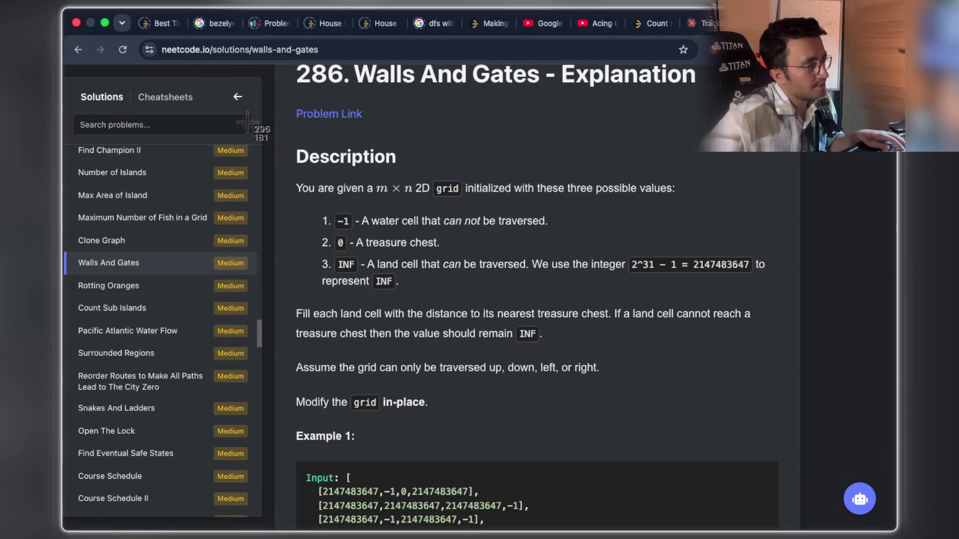
{"action": "left_click_drag", "start_coordinate": [266, 118], "coordinate": [747, 415]}
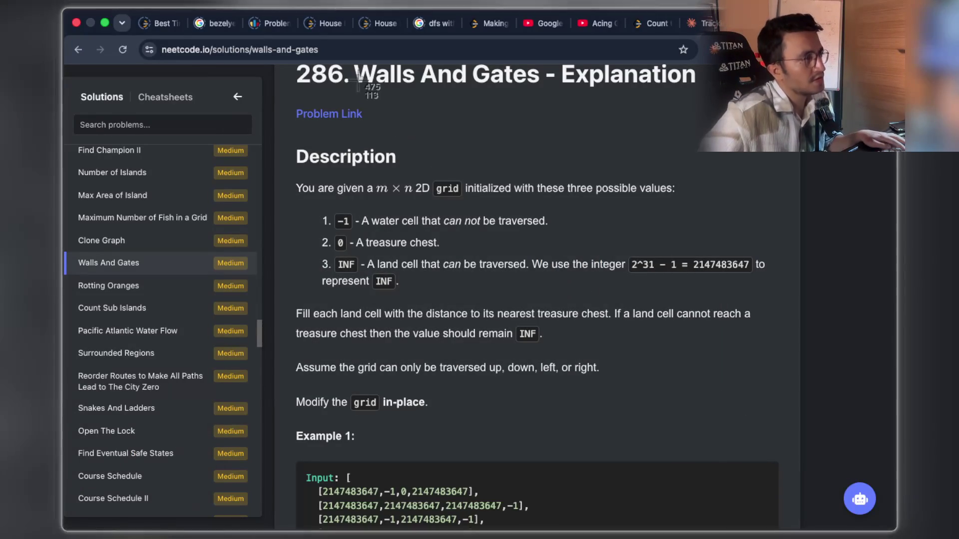
{"action": "mouse_move", "coordinate": [283, 52]}
{"action": "left_mouse_down"}
{"action": "mouse_move", "coordinate": [844, 390]}
{"action": "mouse_move", "coordinate": [794, 399]}
{"action": "mouse_move", "coordinate": [778, 380]}
{"action": "left_mouse_up"}
{"action": "key", "text": "super+Tab"}
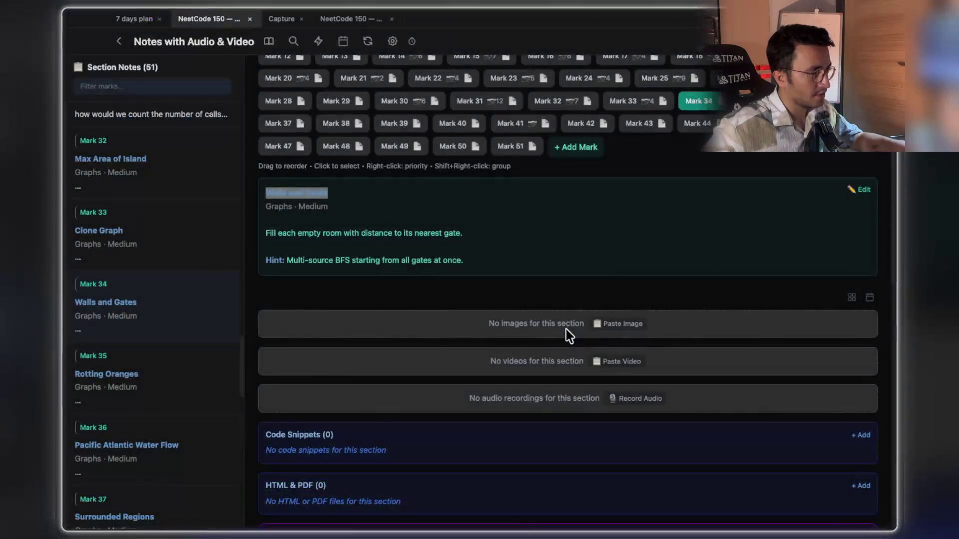
Step: Paste the description screenshot into Mark 34's images and scroll through NeetCode's examples and constraints
{"action": "left_click", "coordinate": [639, 325]}
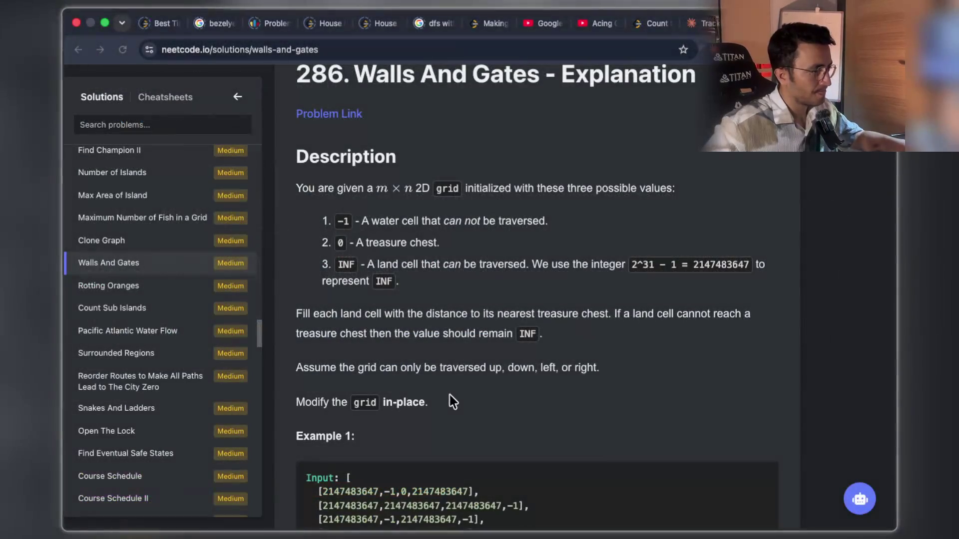
{"action": "scroll", "coordinate": [466, 357], "scroll_direction": "down", "scroll_amount": 10}
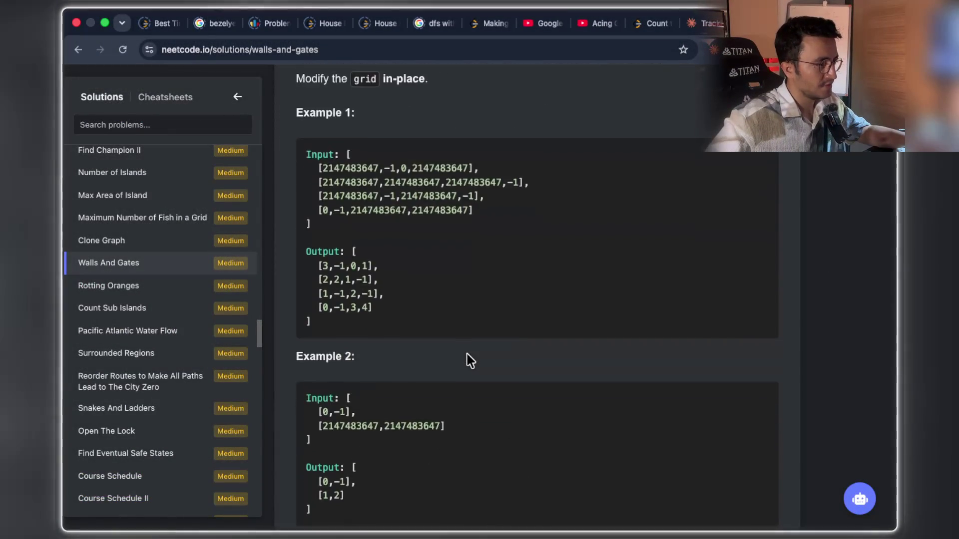
{"action": "scroll", "coordinate": [467, 354], "scroll_direction": "down", "scroll_amount": 10}
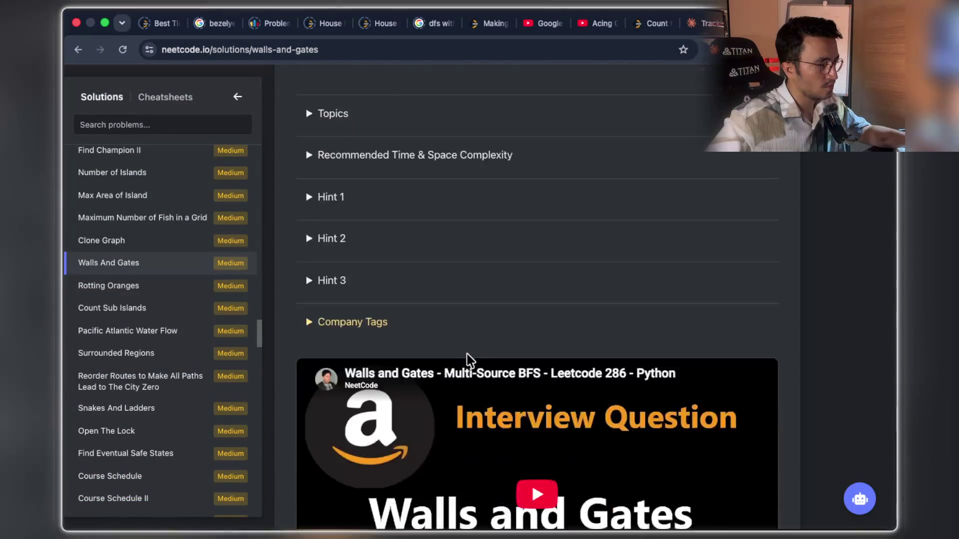
{"action": "scroll", "coordinate": [466, 356], "scroll_direction": "up", "scroll_amount": 15}
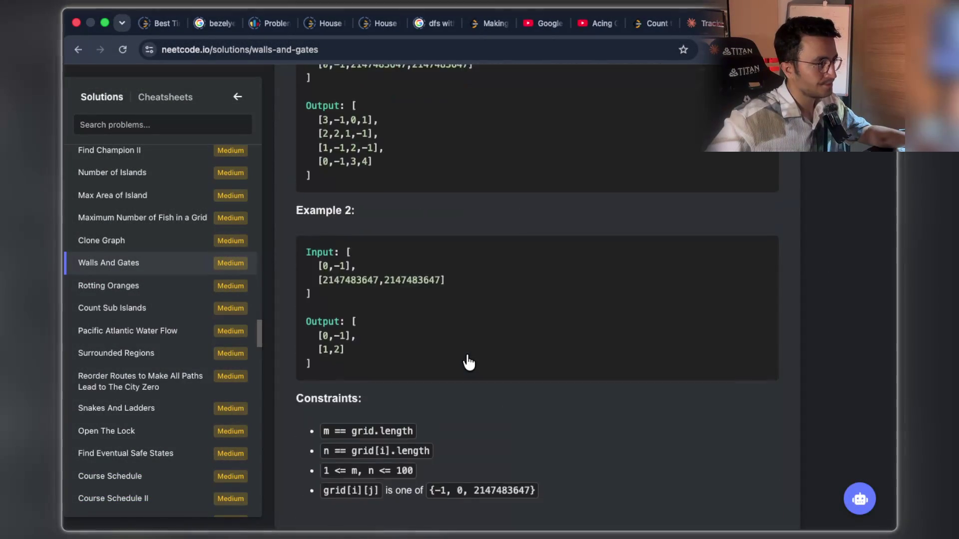
{"action": "scroll", "coordinate": [468, 361], "scroll_direction": "up", "scroll_amount": 2}
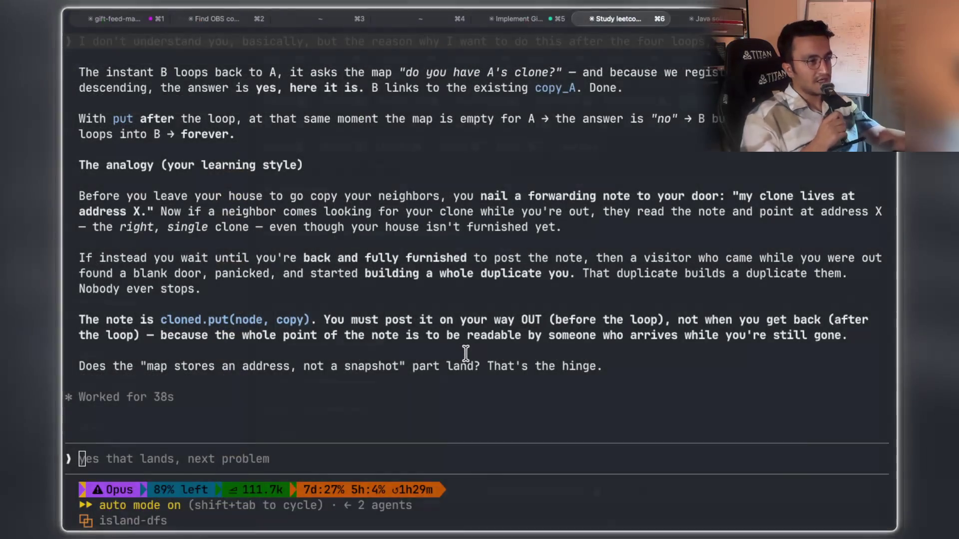
Step: Open the '7 days plan' notes and start the 28-card review session
{"action": "scroll", "coordinate": [467, 360], "scroll_direction": "up", "scroll_amount": 3}
{"action": "scroll", "coordinate": [467, 360], "scroll_direction": "up", "scroll_amount": 2}
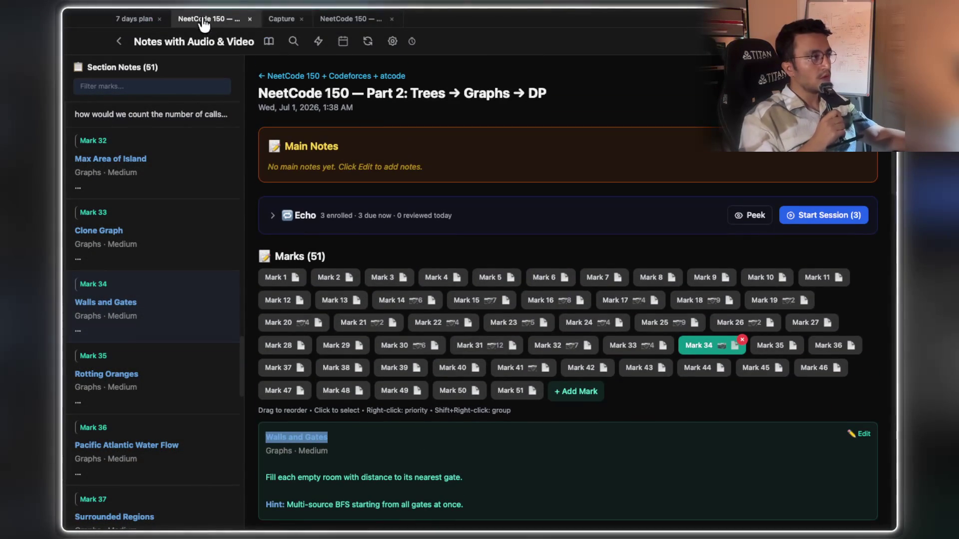
{"action": "left_click", "coordinate": [138, 18]}
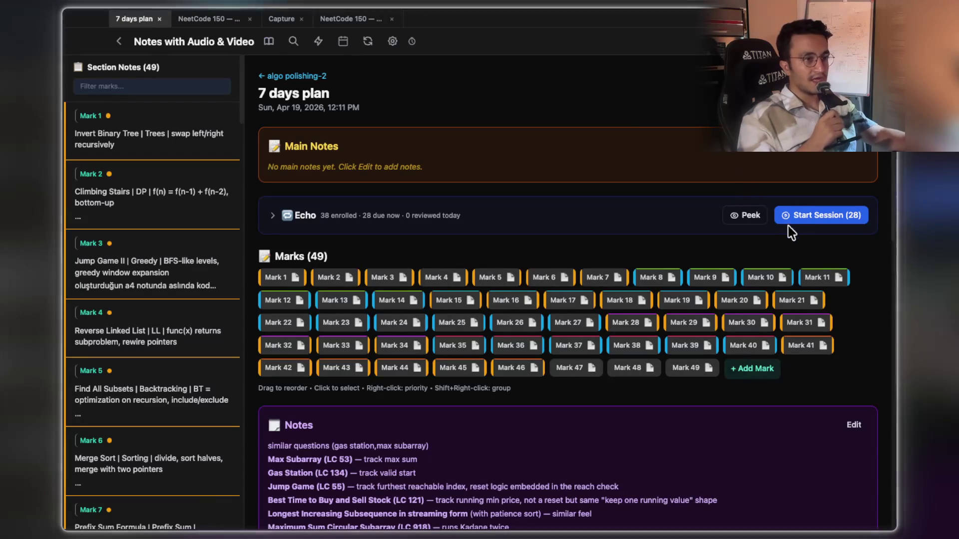
{"action": "left_click", "coordinate": [801, 220]}
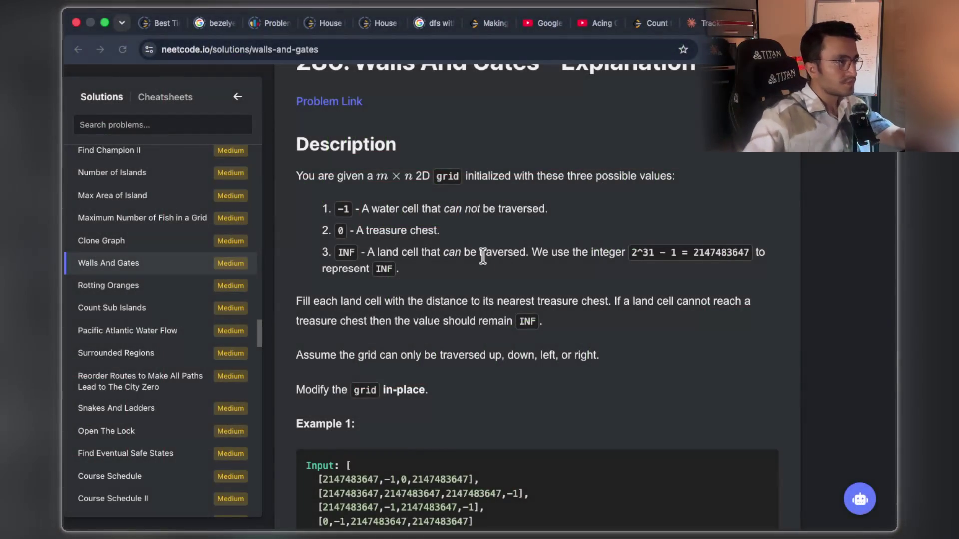
{"action": "key", "text": "ctrl+Up"}
Step: Append a blank page 37 after page 36's Clone Graph sketch in the handwriting notebook
{"action": "mouse_move", "coordinate": [637, 68]}
{"action": "left_mouse_down"}
{"action": "mouse_move", "coordinate": [391, 83]}
{"action": "mouse_move", "coordinate": [393, 56]}
{"action": "left_mouse_up"}
{"action": "left_click", "coordinate": [394, 57]}
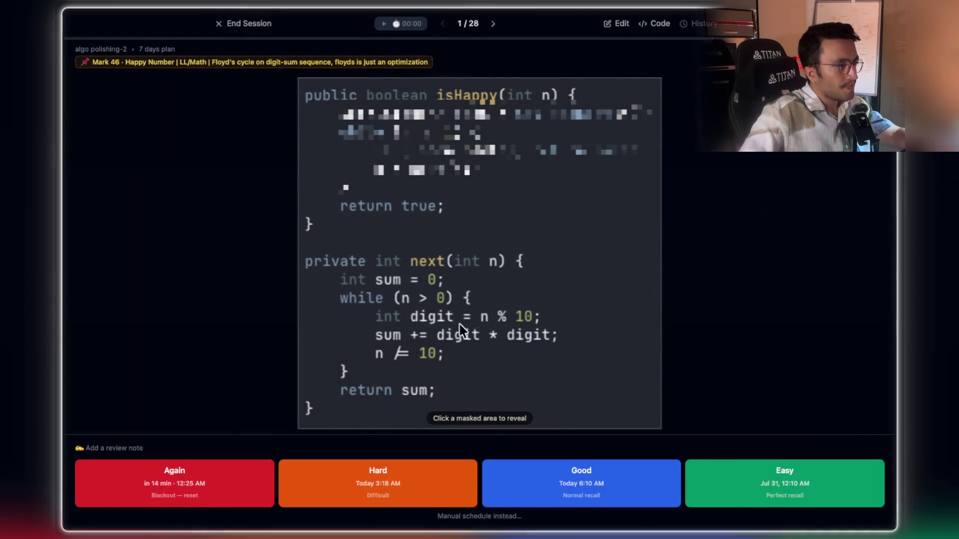
{"action": "key", "text": "ctrl+Left"}
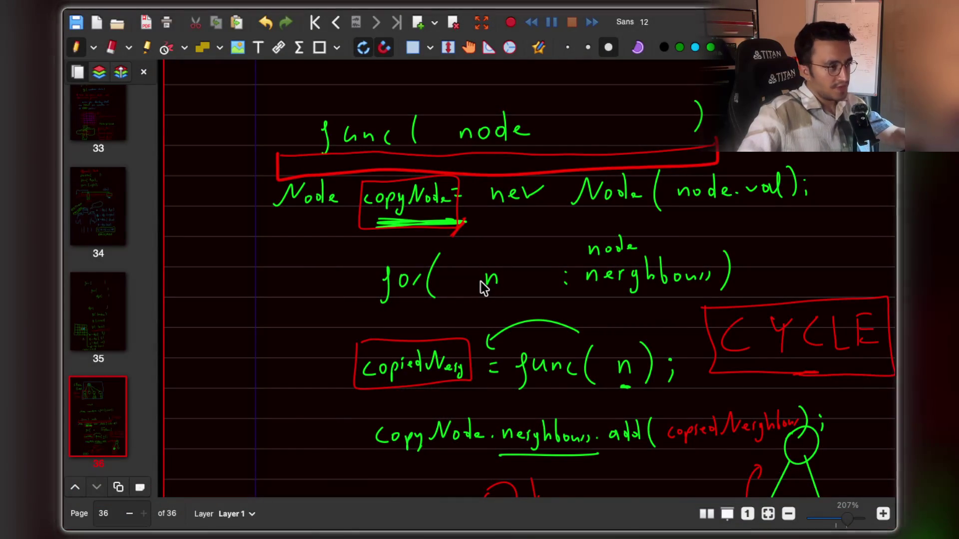
{"action": "scroll", "coordinate": [482, 288], "scroll_direction": "down", "scroll_amount": 5}
{"action": "left_click", "coordinate": [417, 22]}
{"action": "key", "text": "ctrl+Right"}
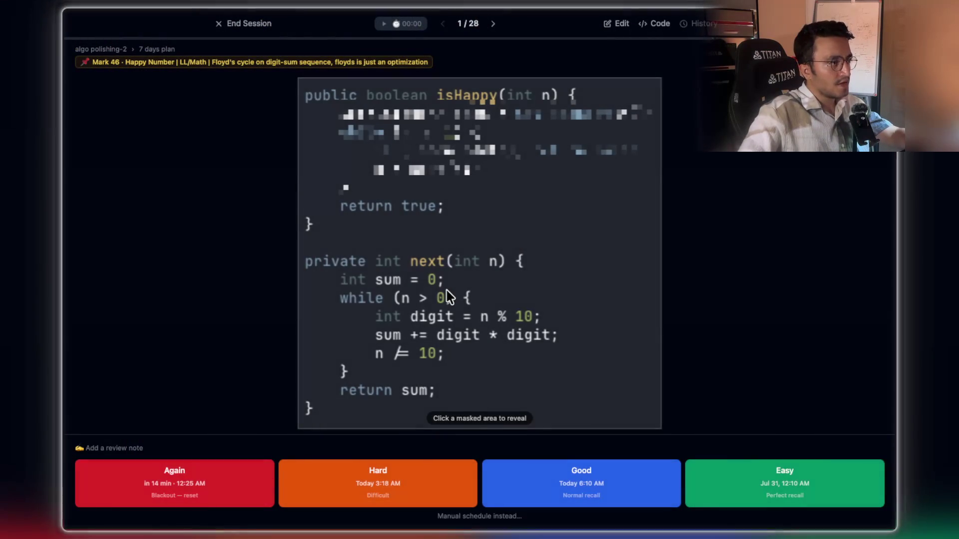
{"action": "key", "text": "ctrl+Left"}
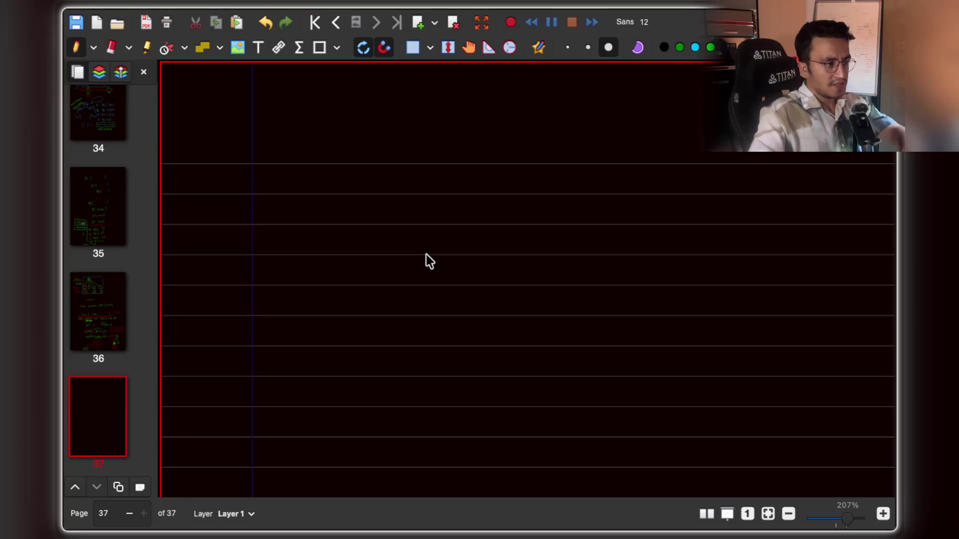
Step: Handwrite the starting number and its digit-square sum totalling 14 in green
{"action": "mouse_move", "coordinate": [419, 173]}
{"action": "left_mouse_down"}
{"action": "mouse_move", "coordinate": [423, 207]}
{"action": "mouse_move", "coordinate": [497, 202]}
{"action": "left_mouse_up"}
{"action": "scroll", "coordinate": [509, 248], "scroll_direction": "down", "scroll_amount": 1}
{"action": "left_click_drag", "start_coordinate": [374, 262], "coordinate": [383, 273]}
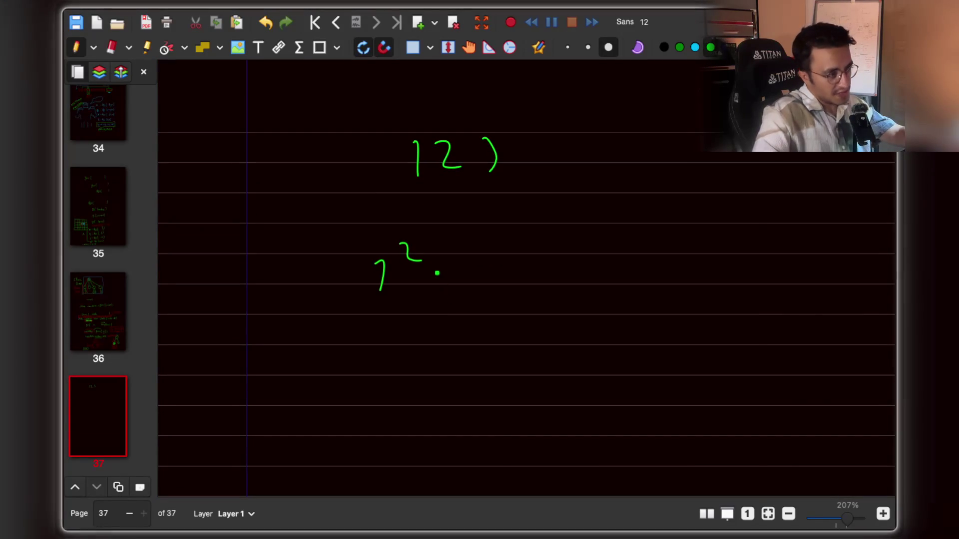
{"action": "left_click_drag", "start_coordinate": [490, 269], "coordinate": [492, 290]}
{"action": "left_click_drag", "start_coordinate": [502, 243], "coordinate": [512, 242]}
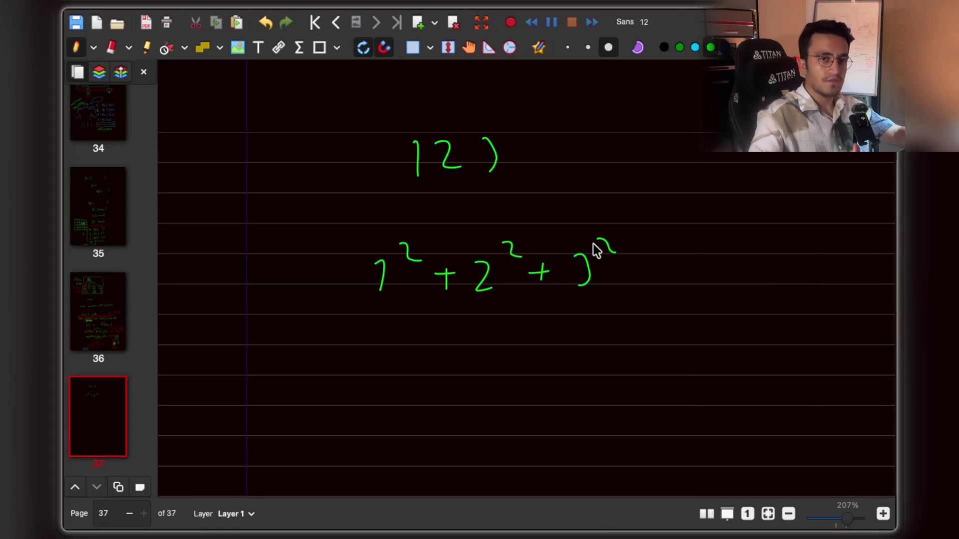
{"action": "scroll", "coordinate": [550, 314], "scroll_direction": "down", "scroll_amount": 1}
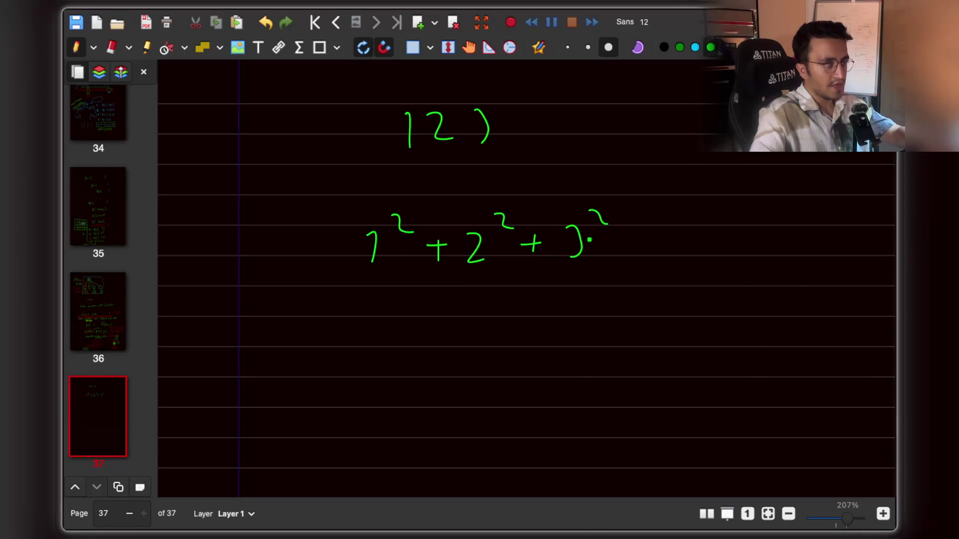
{"action": "left_click_drag", "start_coordinate": [460, 339], "coordinate": [471, 359]}
{"action": "left_click_drag", "start_coordinate": [467, 355], "coordinate": [465, 393]}
Step: Write 14's squared digits totalling 17, then 1²+7² beneath it
{"action": "scroll", "coordinate": [464, 385], "scroll_direction": "down", "scroll_amount": 3}
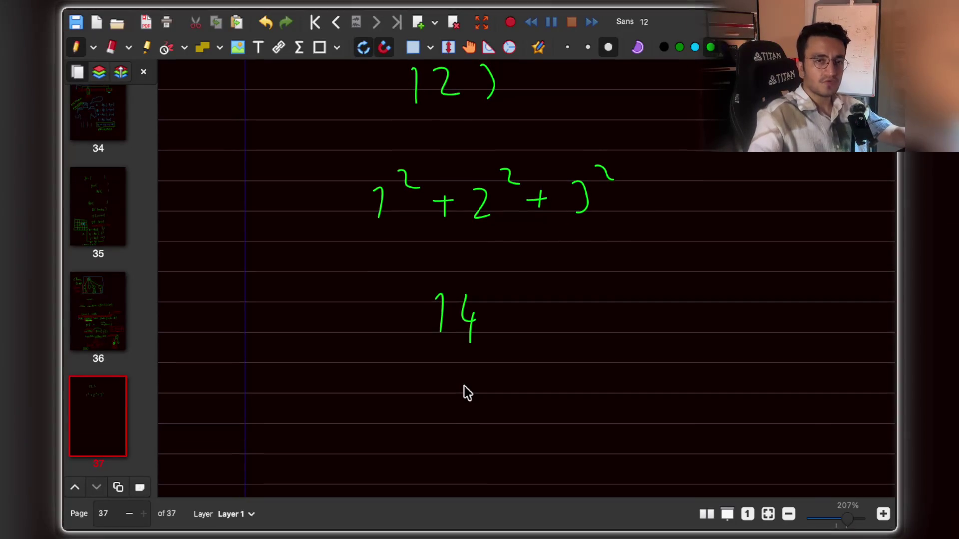
{"action": "scroll", "coordinate": [463, 392], "scroll_direction": "down", "scroll_amount": 3}
{"action": "left_click_drag", "start_coordinate": [415, 356], "coordinate": [422, 359]}
{"action": "left_click", "coordinate": [421, 377]}
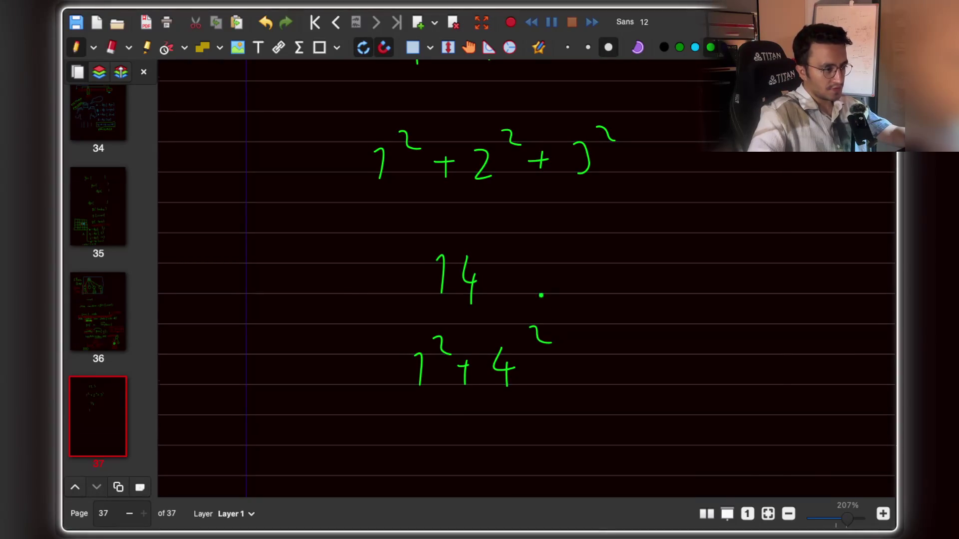
{"action": "scroll", "coordinate": [554, 312], "scroll_direction": "down", "scroll_amount": 3}
{"action": "left_click_drag", "start_coordinate": [488, 383], "coordinate": [499, 410]}
{"action": "left_click_drag", "start_coordinate": [493, 394], "coordinate": [522, 389]}
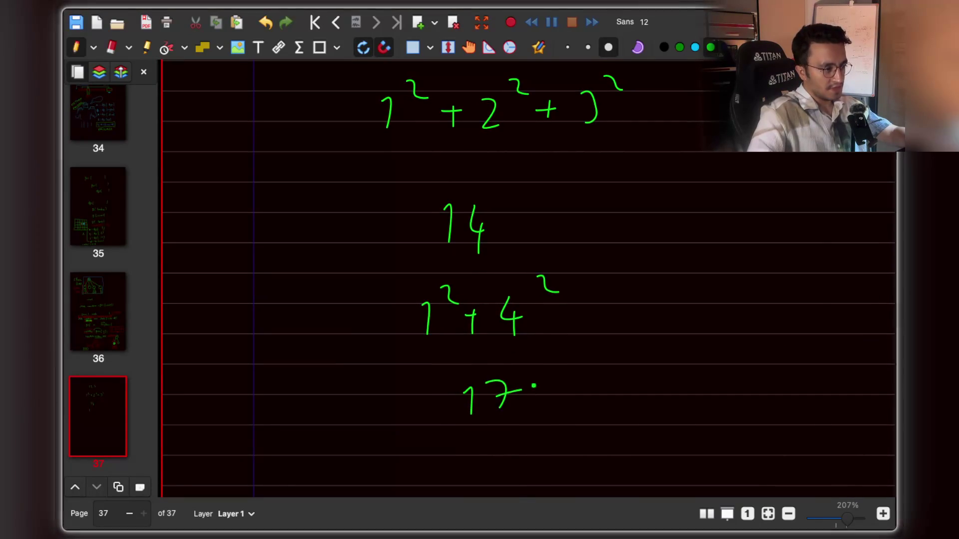
{"action": "scroll", "coordinate": [520, 392], "scroll_direction": "down", "scroll_amount": 3}
{"action": "left_click_drag", "start_coordinate": [466, 409], "coordinate": [471, 437]}
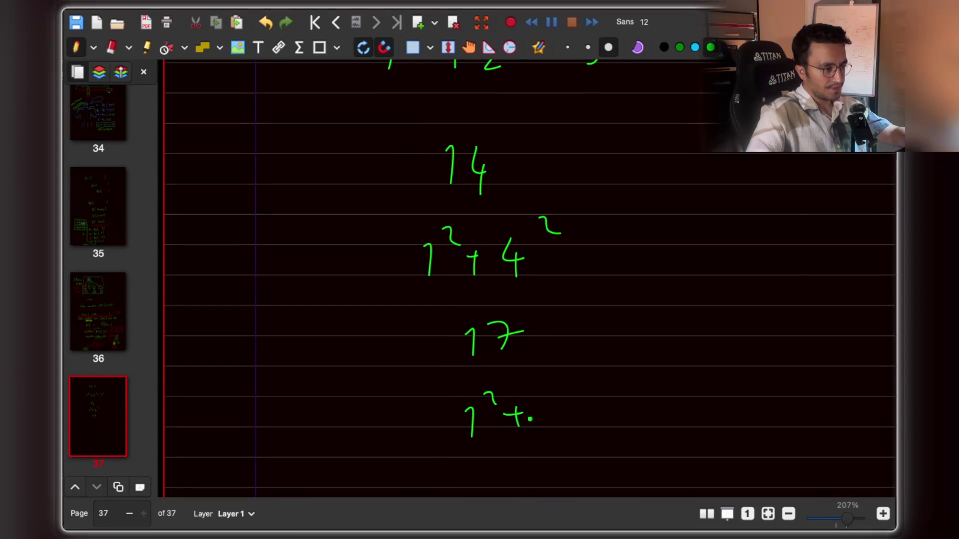
{"action": "left_click_drag", "start_coordinate": [557, 410], "coordinate": [562, 407]}
{"action": "left_click_drag", "start_coordinate": [573, 384], "coordinate": [595, 399]}
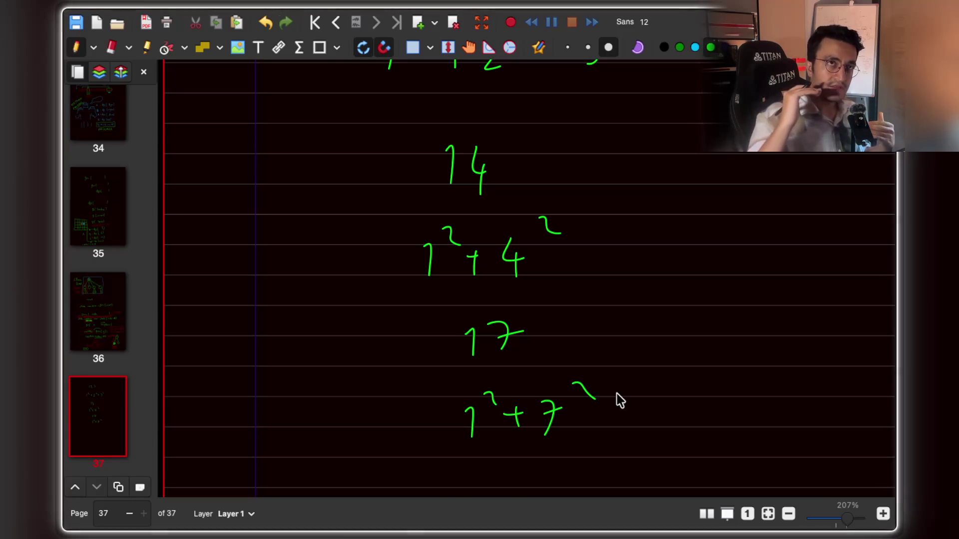
Step: Circle the 1²+7² sum and start an 'x =' line below it
{"action": "scroll", "coordinate": [616, 393], "scroll_direction": "down", "scroll_amount": 5}
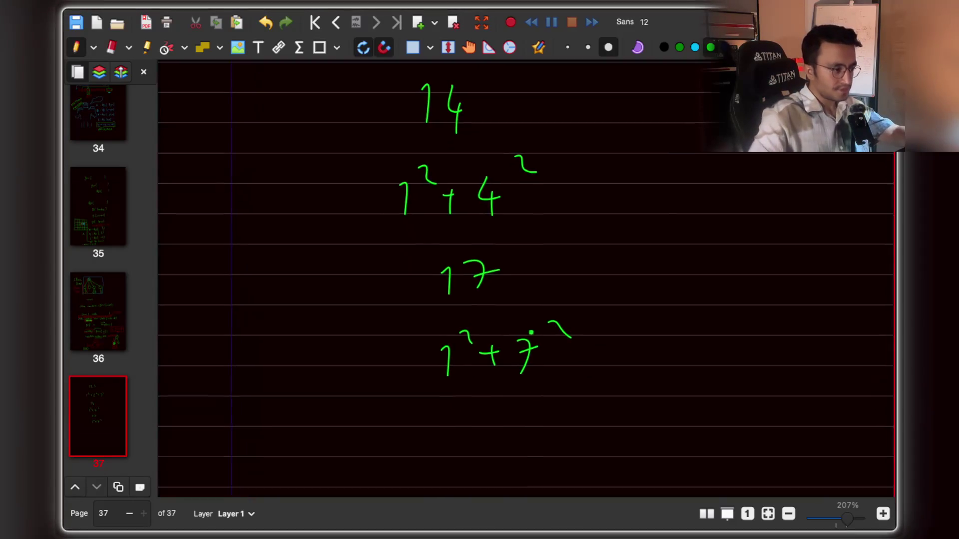
{"action": "left_click", "coordinate": [461, 360]}
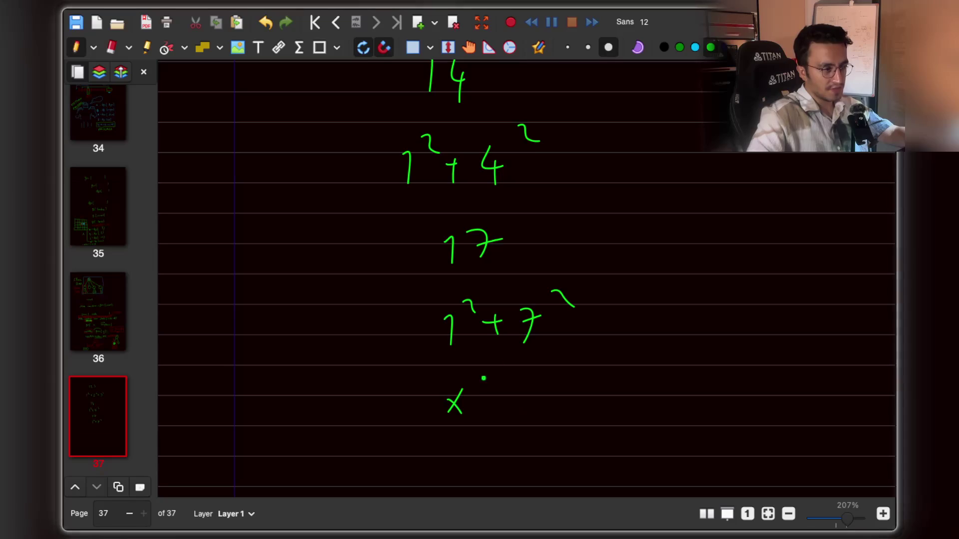
{"action": "mouse_move", "coordinate": [467, 300]}
{"action": "left_mouse_down"}
{"action": "mouse_move", "coordinate": [404, 343]}
{"action": "mouse_move", "coordinate": [497, 283]}
{"action": "mouse_move", "coordinate": [471, 295]}
{"action": "left_mouse_up"}
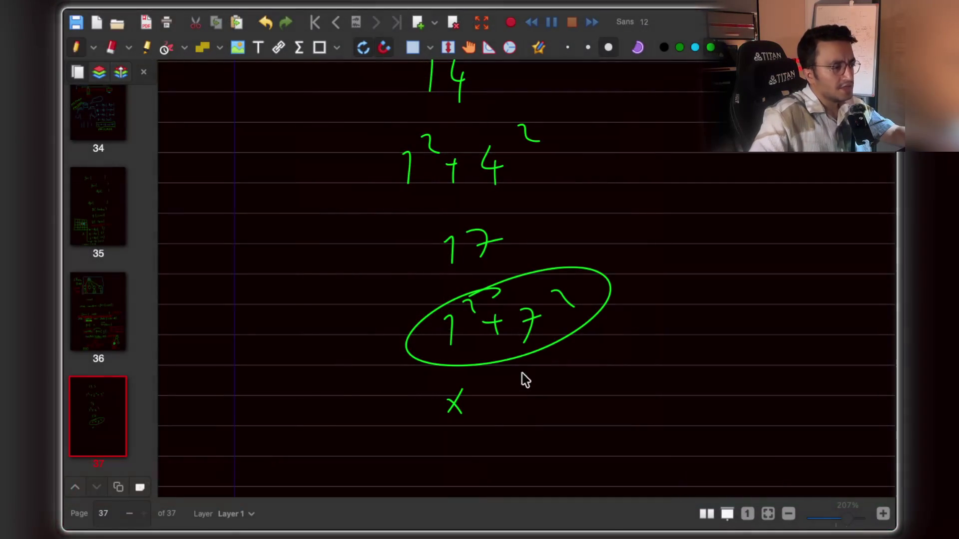
{"action": "left_click_drag", "start_coordinate": [490, 396], "coordinate": [507, 402]}
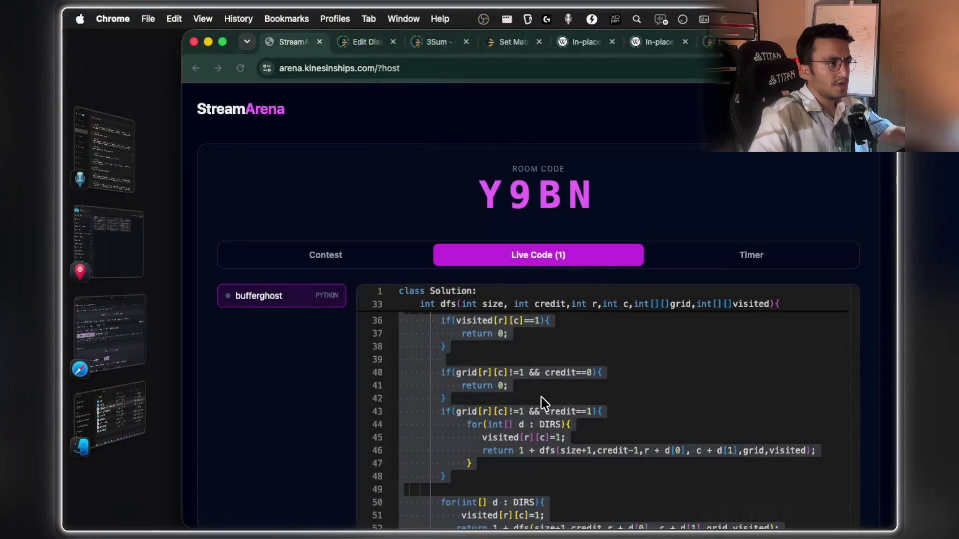
Step: Search 'happy number leetcode' and open LeetCode's 202. Happy Number problem
{"action": "key", "text": "super+t"}
{"action": "type", "text": "happy number "}
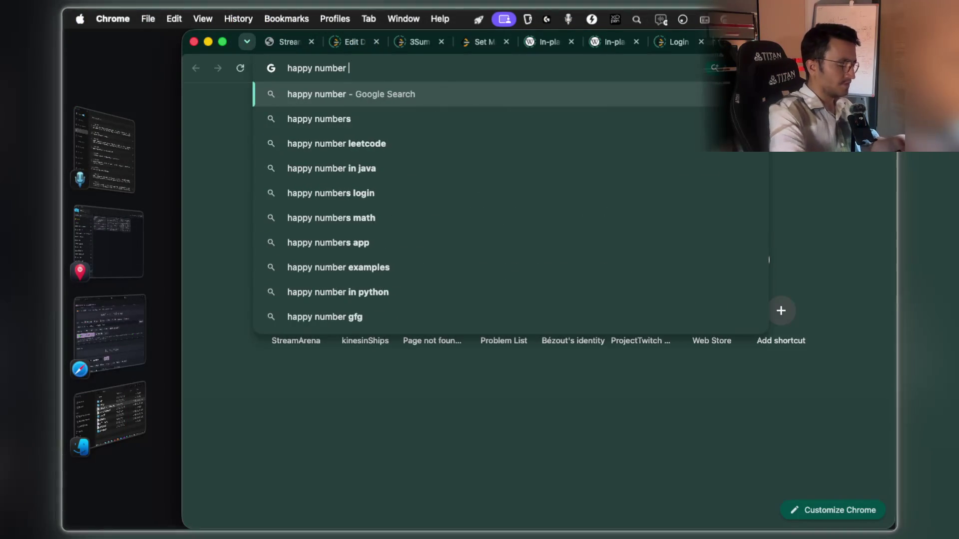
{"action": "type", "text": "leetcode"}
{"action": "key", "text": "Return"}
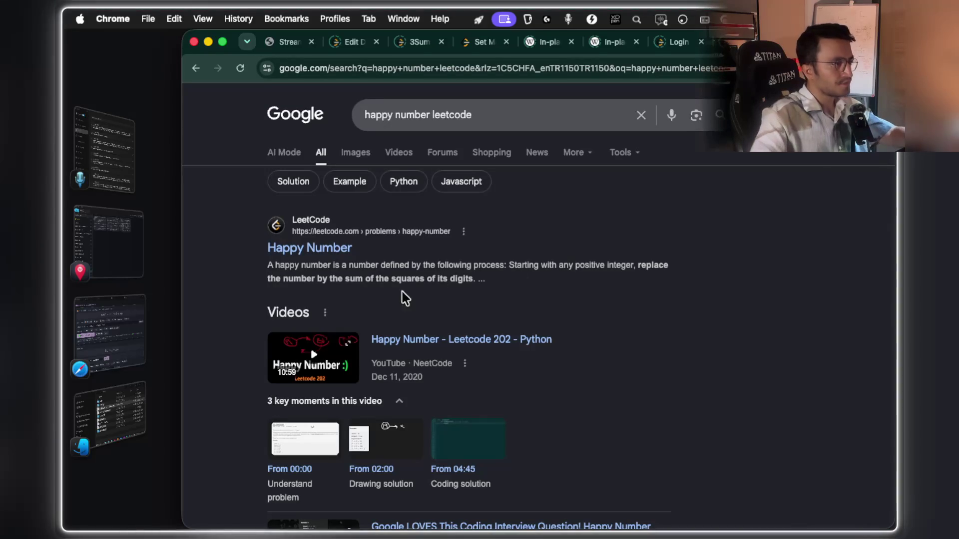
{"action": "left_click", "coordinate": [334, 252]}
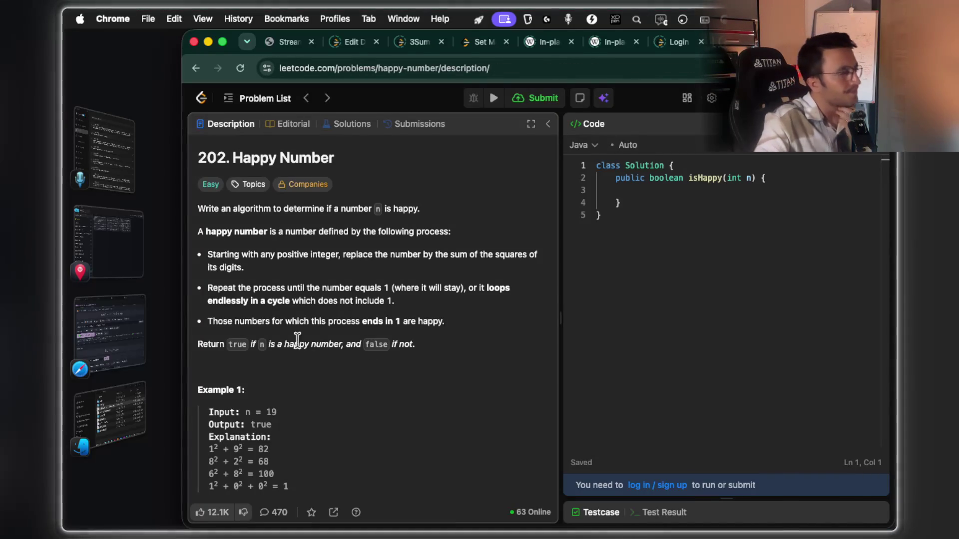
Step: Highlight Example 1's input and the explanation step where 19 reaches 1
{"action": "left_click_drag", "start_coordinate": [245, 412], "coordinate": [262, 412]}
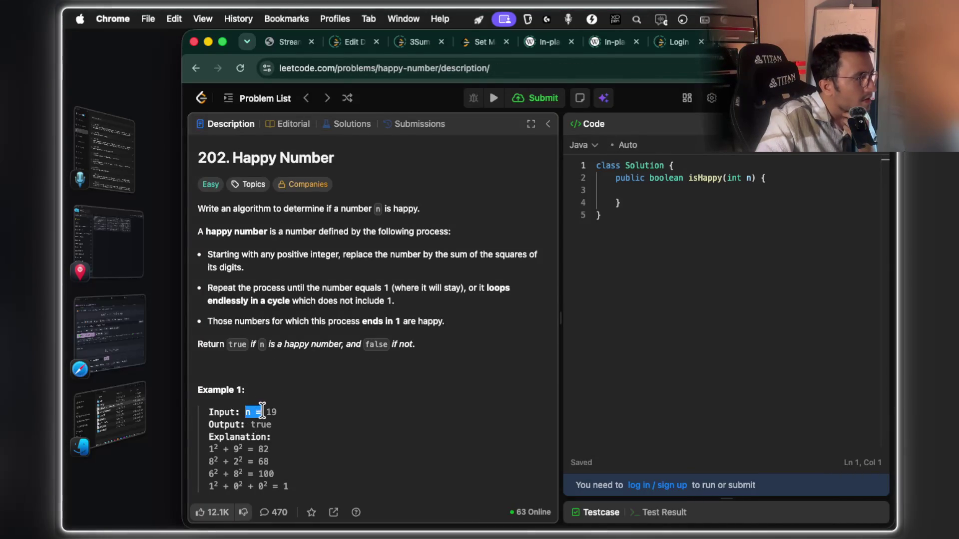
{"action": "scroll", "coordinate": [287, 349], "scroll_direction": "down", "scroll_amount": 2}
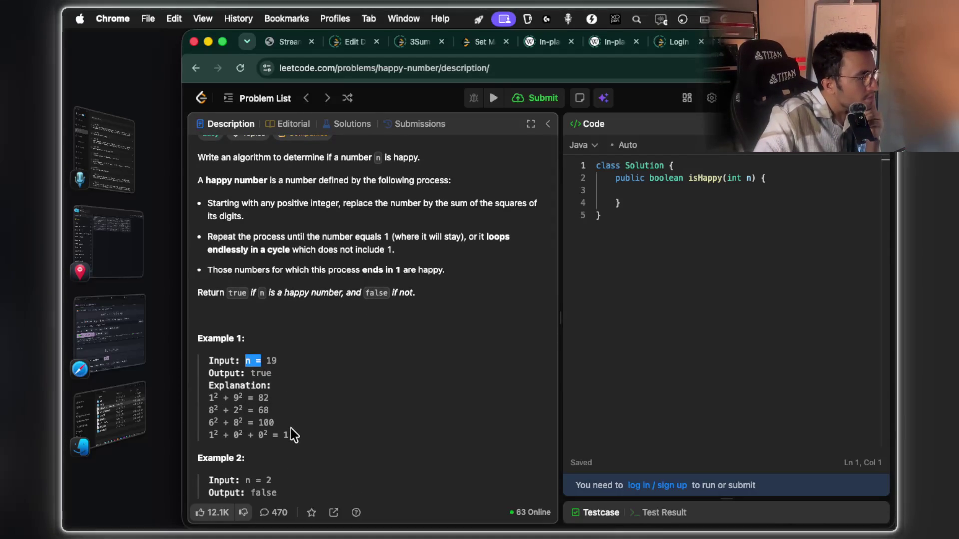
{"action": "left_click_drag", "start_coordinate": [288, 434], "coordinate": [212, 436]}
{"action": "left_click", "coordinate": [262, 448]}
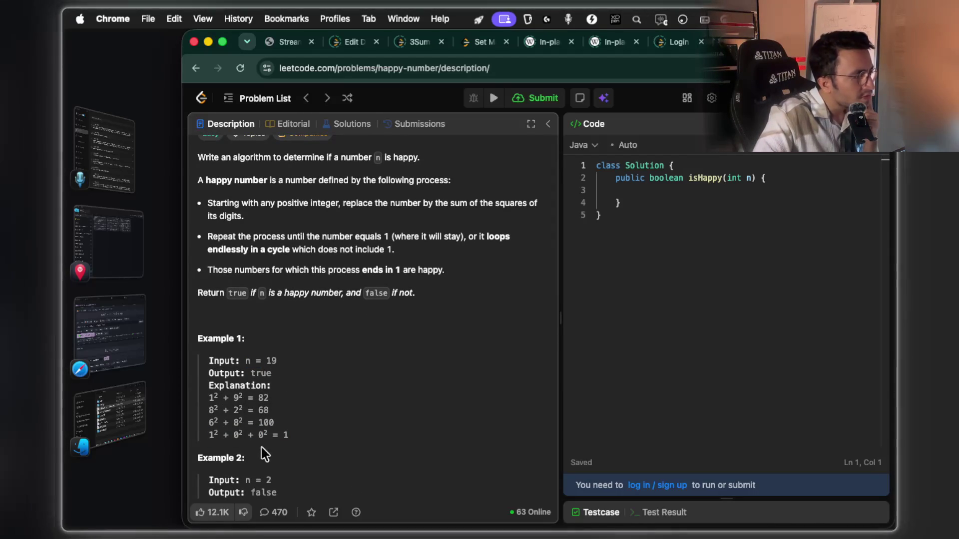
{"action": "left_click_drag", "start_coordinate": [282, 435], "coordinate": [290, 435]}
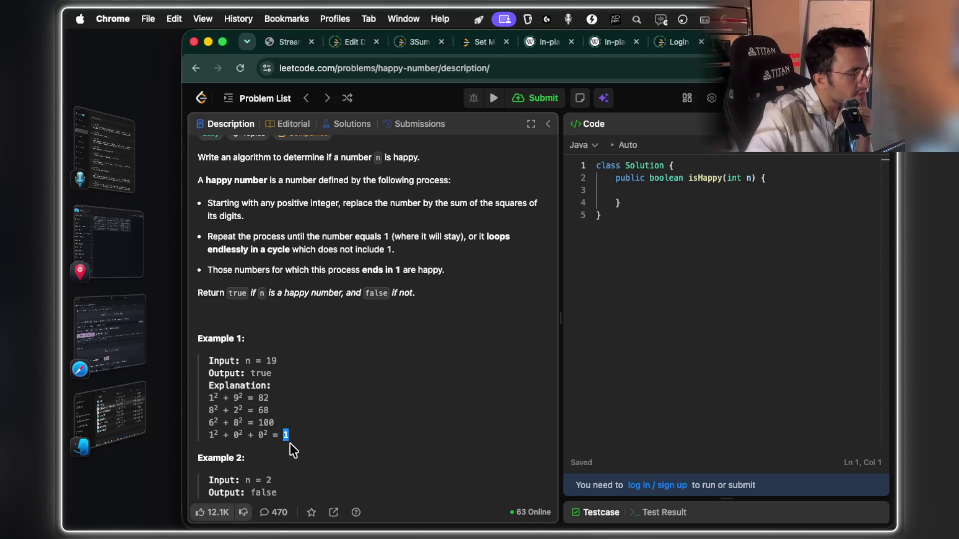
{"action": "key", "text": "super+Tab"}
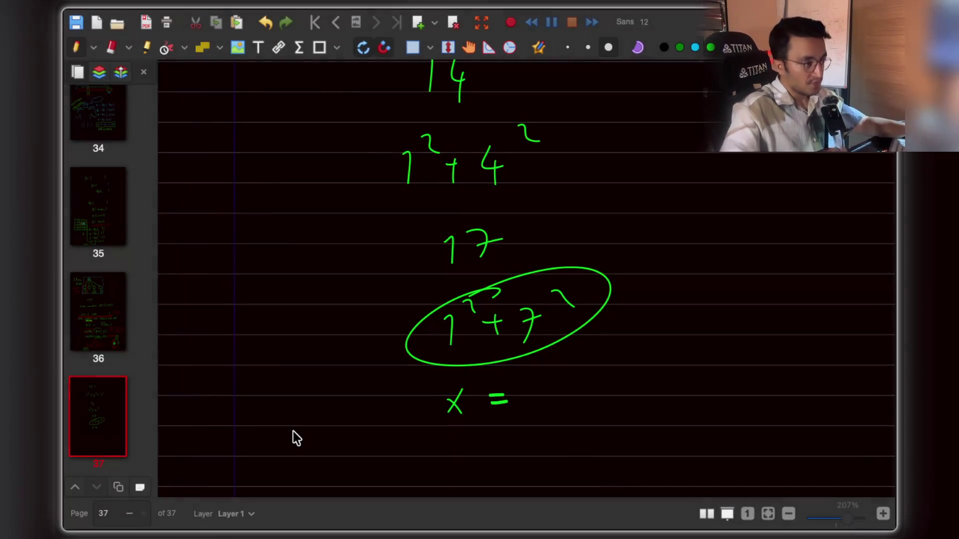
Step: Slash through the x and draw a box around the 1 below the equation
{"action": "scroll", "coordinate": [293, 431], "scroll_direction": "down", "scroll_amount": 1}
{"action": "scroll", "coordinate": [293, 432], "scroll_direction": "down", "scroll_amount": 2}
{"action": "left_click", "coordinate": [494, 380]}
{"action": "scroll", "coordinate": [494, 372], "scroll_direction": "down", "scroll_amount": 1}
{"action": "mouse_move", "coordinate": [468, 305]}
{"action": "left_mouse_down"}
{"action": "mouse_move", "coordinate": [432, 360]}
{"action": "mouse_move", "coordinate": [487, 363]}
{"action": "mouse_move", "coordinate": [466, 415]}
{"action": "left_mouse_up"}
{"action": "scroll", "coordinate": [501, 364], "scroll_direction": "down", "scroll_amount": 1}
{"action": "left_click_drag", "start_coordinate": [460, 359], "coordinate": [498, 405]}
Step: Circle the starting number 123 and label it 'Happy'
{"action": "scroll", "coordinate": [508, 297], "scroll_direction": "up", "scroll_amount": 20}
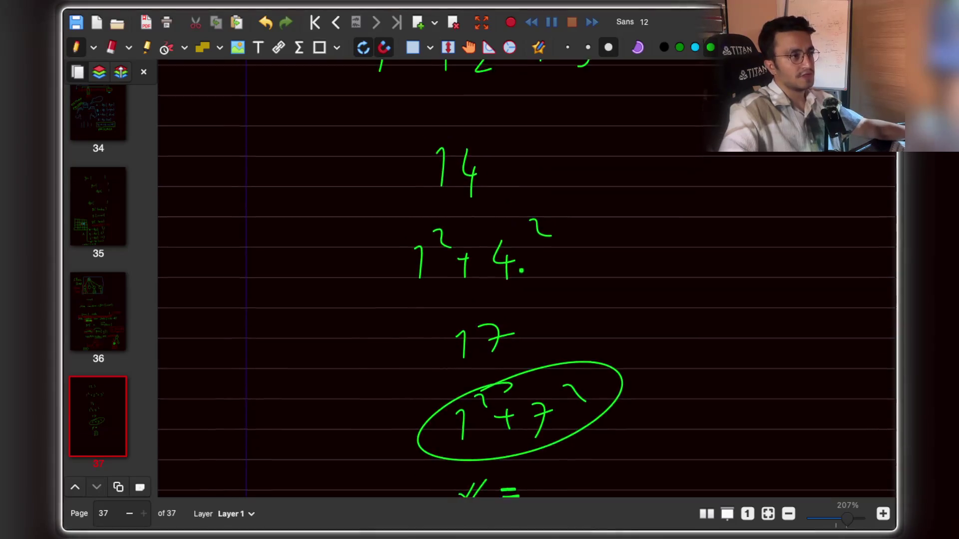
{"action": "left_click_drag", "start_coordinate": [393, 243], "coordinate": [418, 177]}
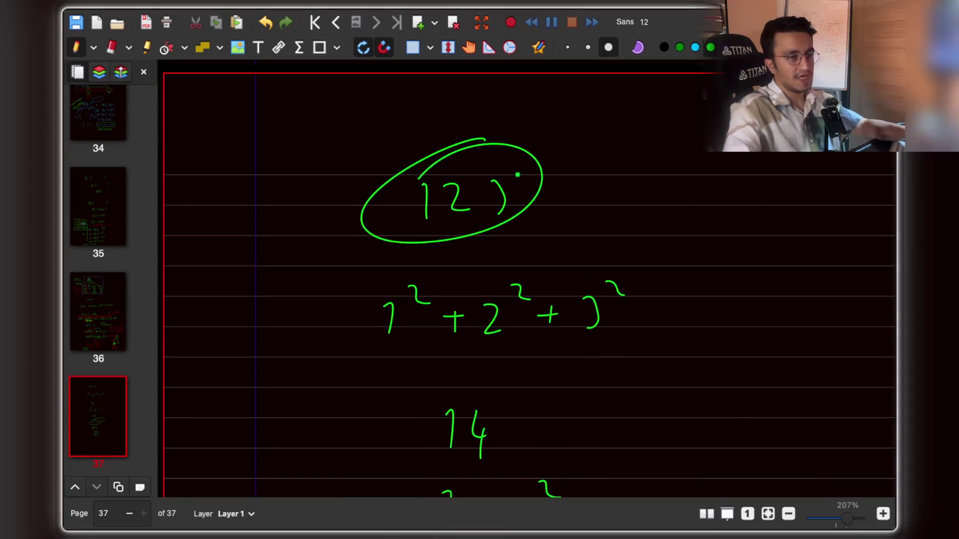
{"action": "left_click_drag", "start_coordinate": [594, 185], "coordinate": [597, 217]}
{"action": "left_click_drag", "start_coordinate": [585, 203], "coordinate": [601, 200]}
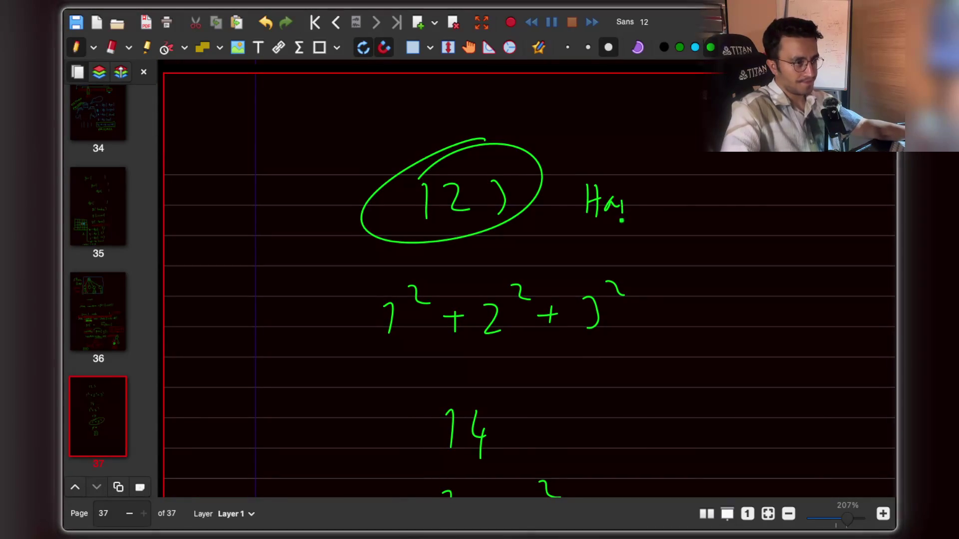
Step: Box the 4 in 14 and write 14 to the right of the work
{"action": "scroll", "coordinate": [621, 221], "scroll_direction": "down", "scroll_amount": 5}
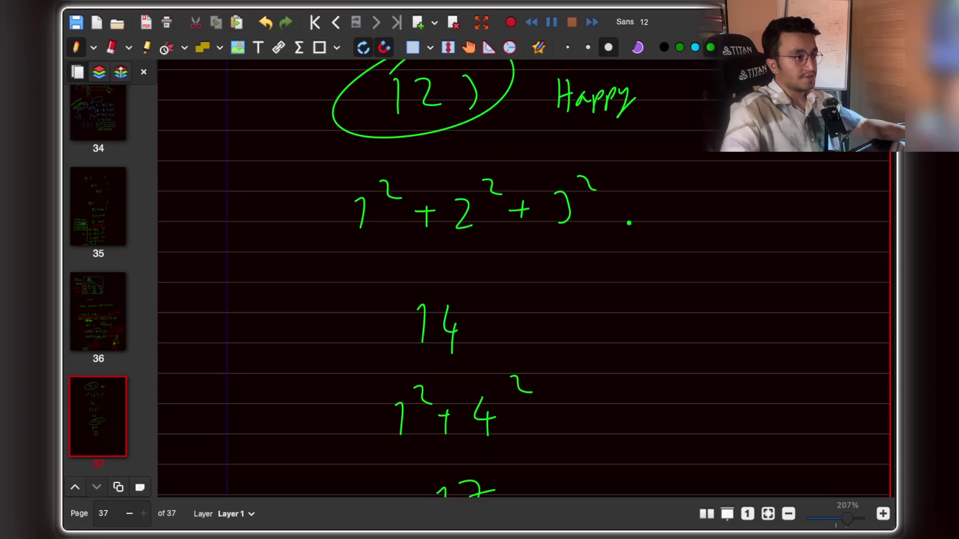
{"action": "scroll", "coordinate": [619, 191], "scroll_direction": "down", "scroll_amount": 1}
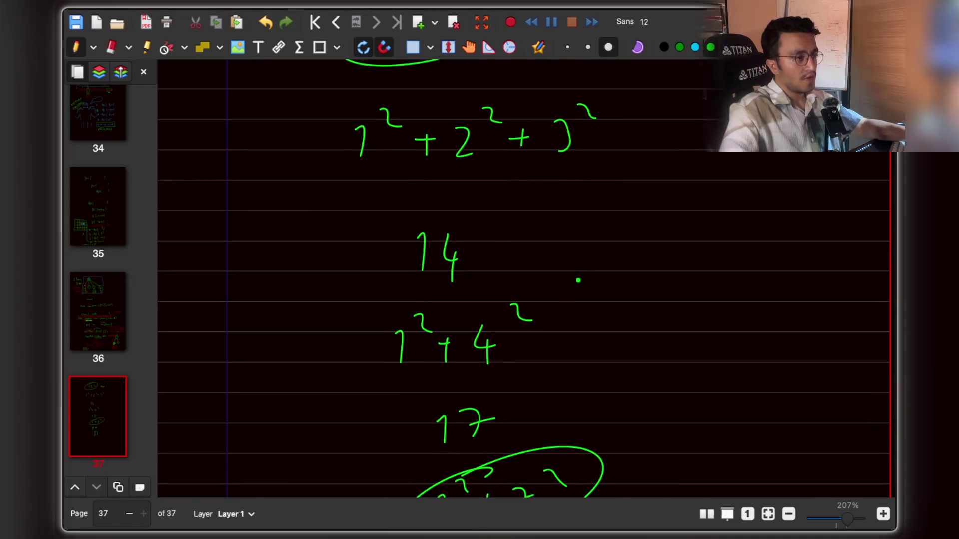
{"action": "scroll", "coordinate": [577, 281], "scroll_direction": "up", "scroll_amount": 1}
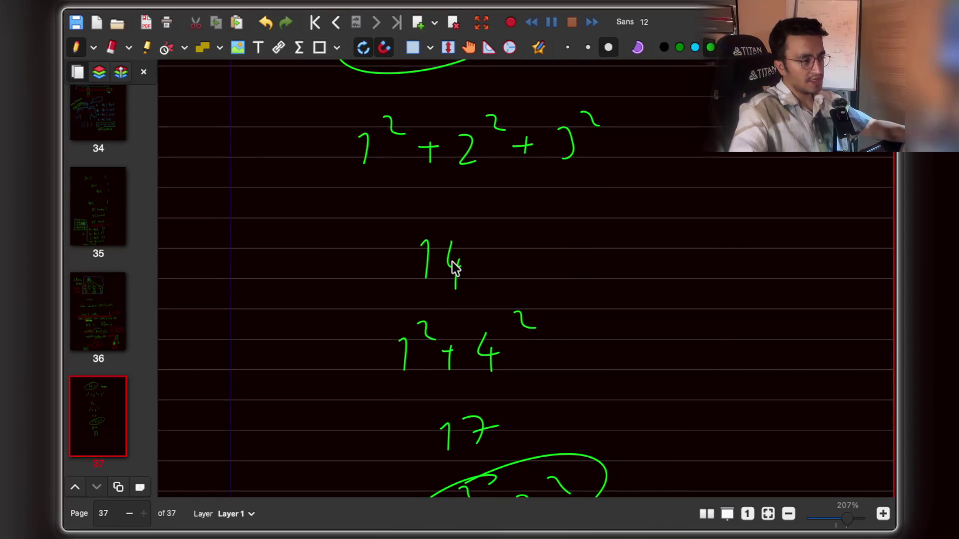
{"action": "scroll", "coordinate": [526, 274], "scroll_direction": "down", "scroll_amount": 1}
{"action": "mouse_move", "coordinate": [448, 266]}
{"action": "left_mouse_down"}
{"action": "mouse_move", "coordinate": [472, 247]}
{"action": "mouse_move", "coordinate": [449, 223]}
{"action": "left_mouse_up"}
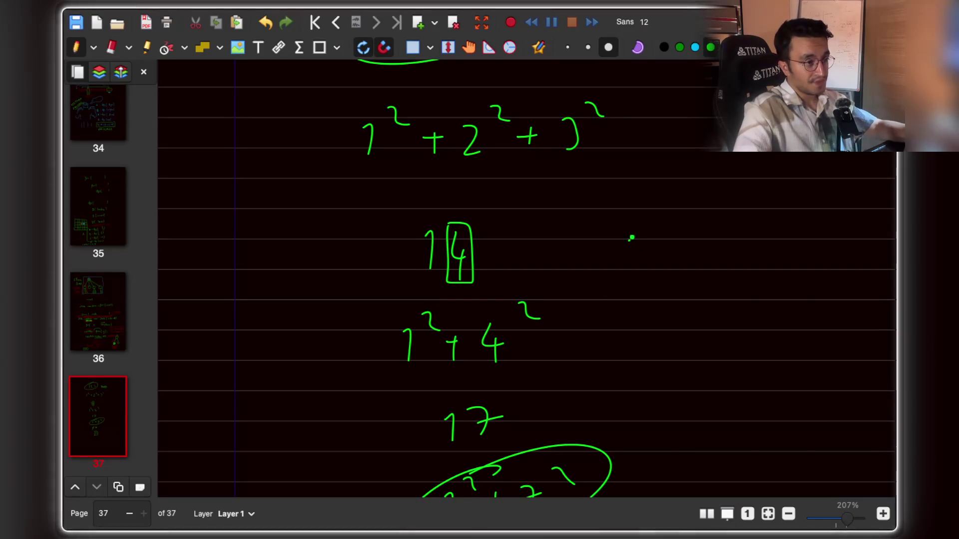
{"action": "left_click_drag", "start_coordinate": [652, 248], "coordinate": [651, 269]}
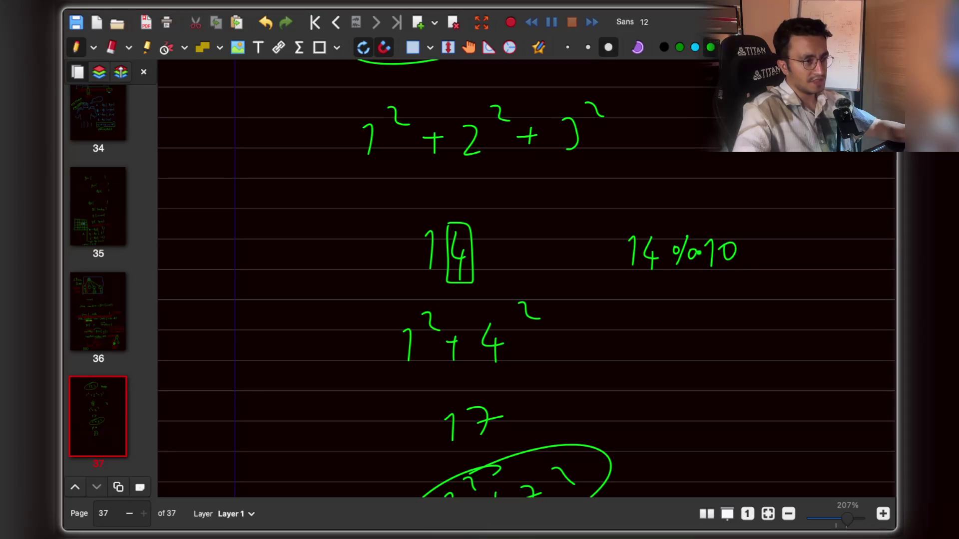
Step: Write '14 % 10' beside the boxed digit, underlining the 4
{"action": "left_click_drag", "start_coordinate": [661, 274], "coordinate": [637, 276]}
{"action": "scroll", "coordinate": [669, 283], "scroll_direction": "down", "scroll_amount": 2}
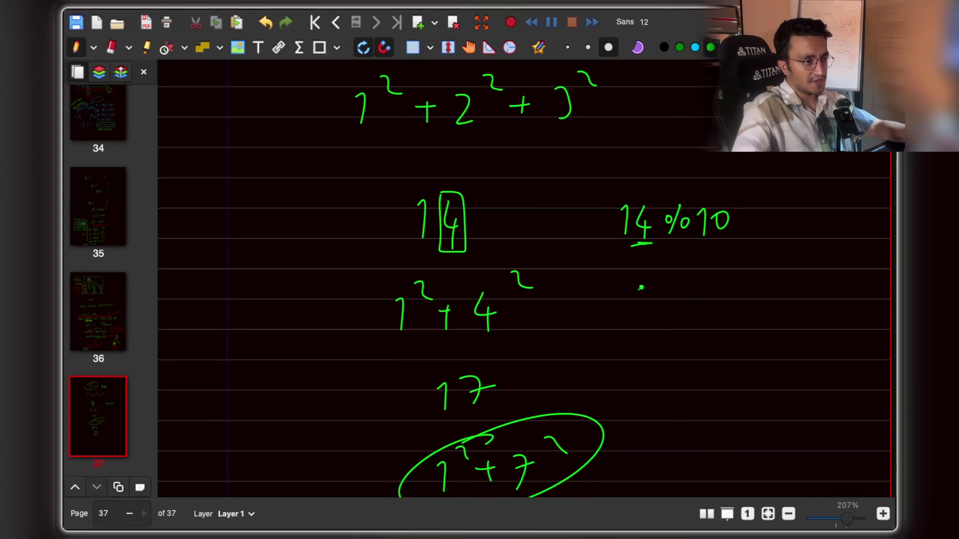
{"action": "left_click_drag", "start_coordinate": [734, 282], "coordinate": [730, 286]}
{"action": "scroll", "coordinate": [698, 235], "scroll_direction": "down", "scroll_amount": 1}
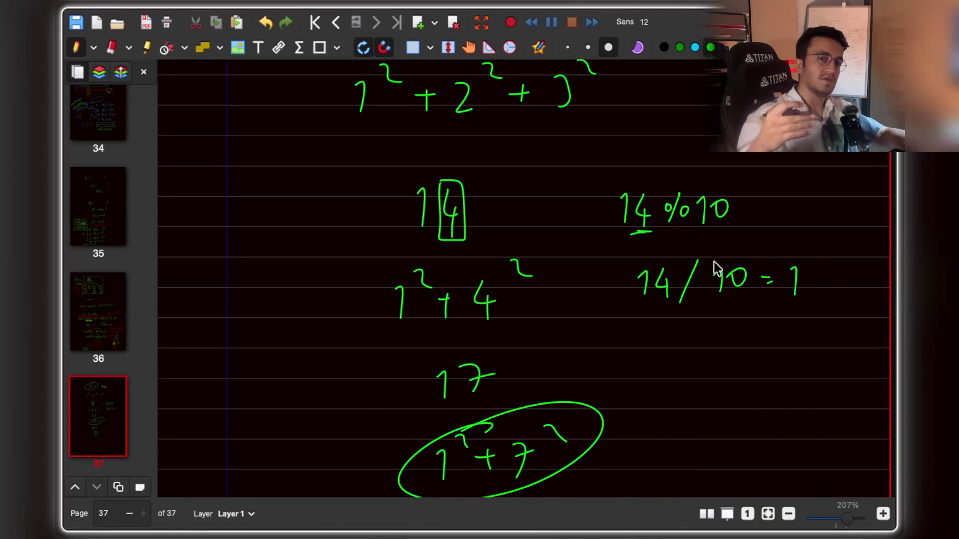
Step: Add '14 / 10 = 1' below and a 'while ( )' header above, reviewing the page
{"action": "scroll", "coordinate": [714, 268], "scroll_direction": "down", "scroll_amount": 1}
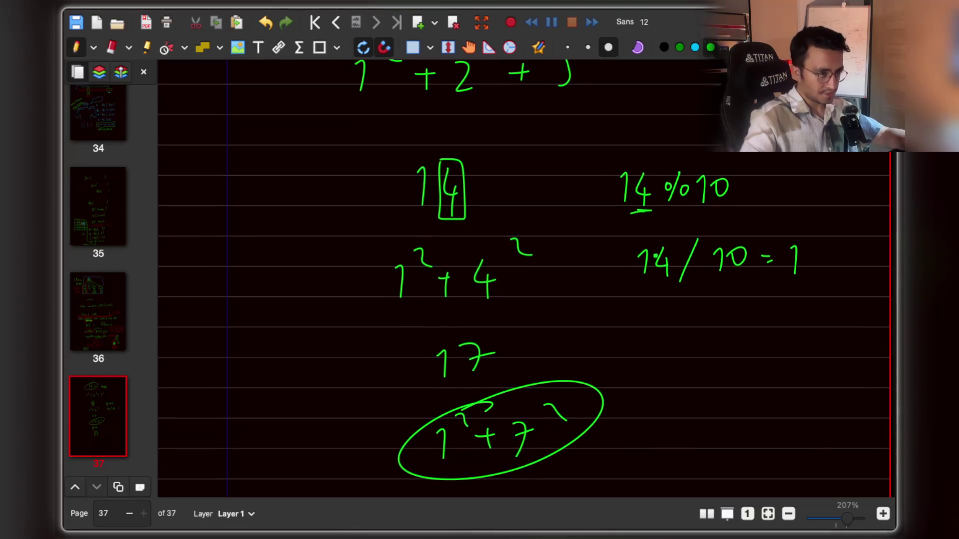
{"action": "scroll", "coordinate": [651, 241], "scroll_direction": "up", "scroll_amount": 2}
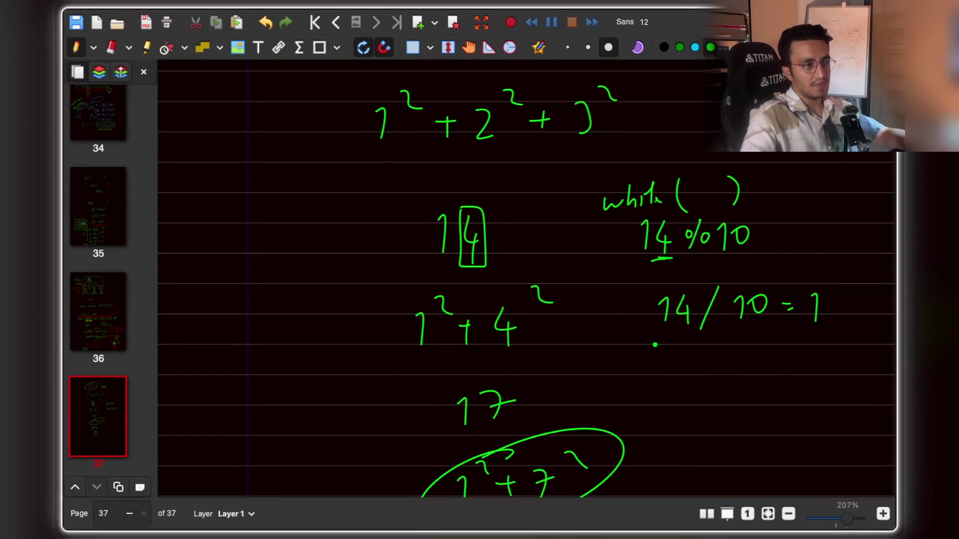
{"action": "scroll", "coordinate": [727, 242], "scroll_direction": "up", "scroll_amount": 1}
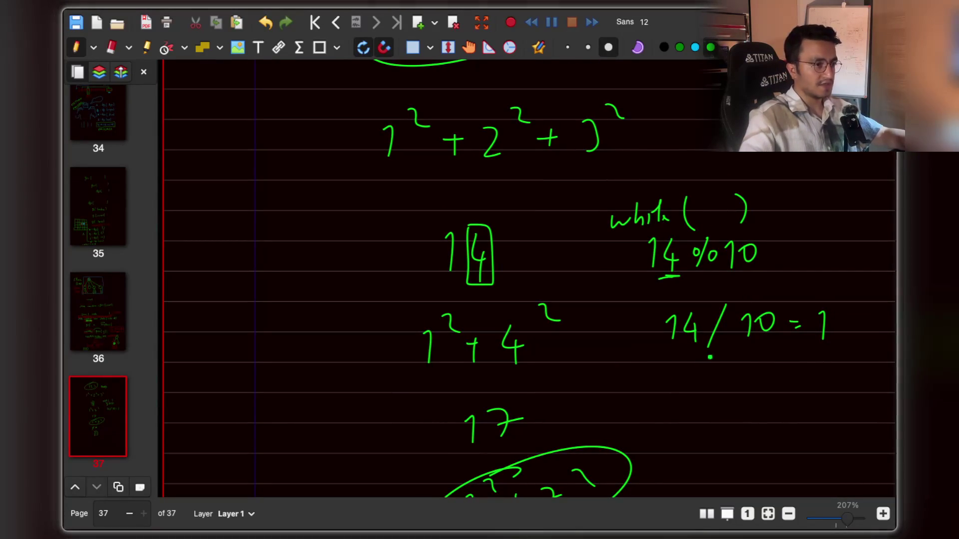
{"action": "left_click", "coordinate": [693, 339]}
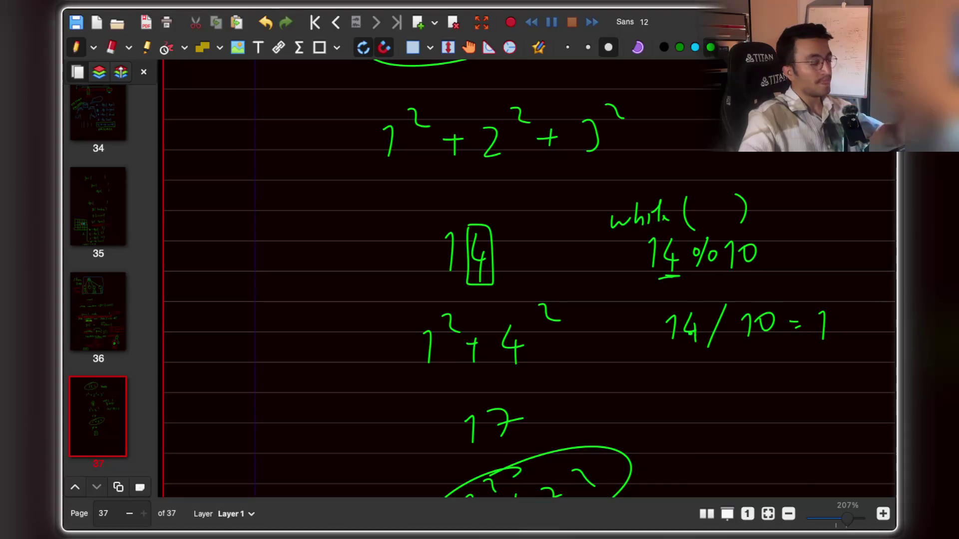
{"action": "scroll", "coordinate": [526, 279], "scroll_direction": "up", "scroll_amount": 2}
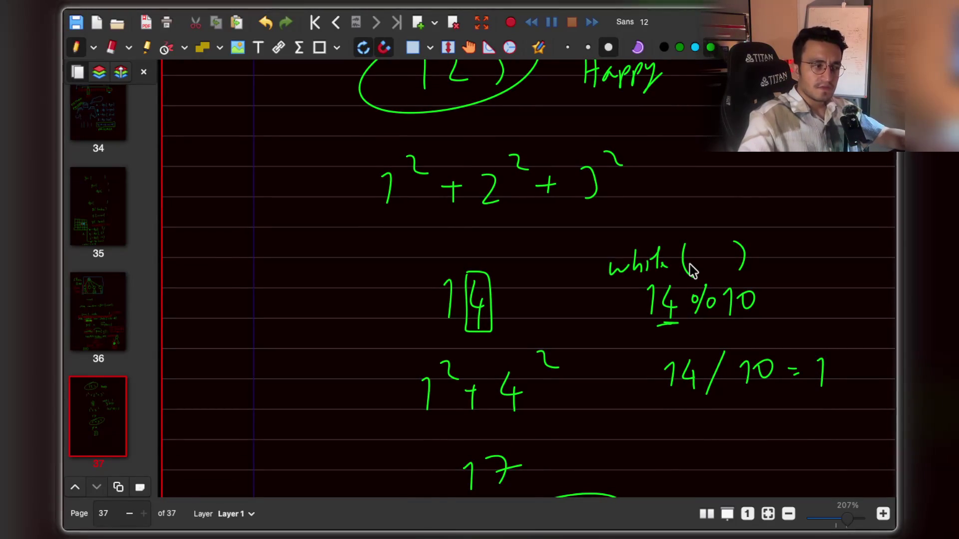
{"action": "scroll", "coordinate": [690, 269], "scroll_direction": "down", "scroll_amount": 15}
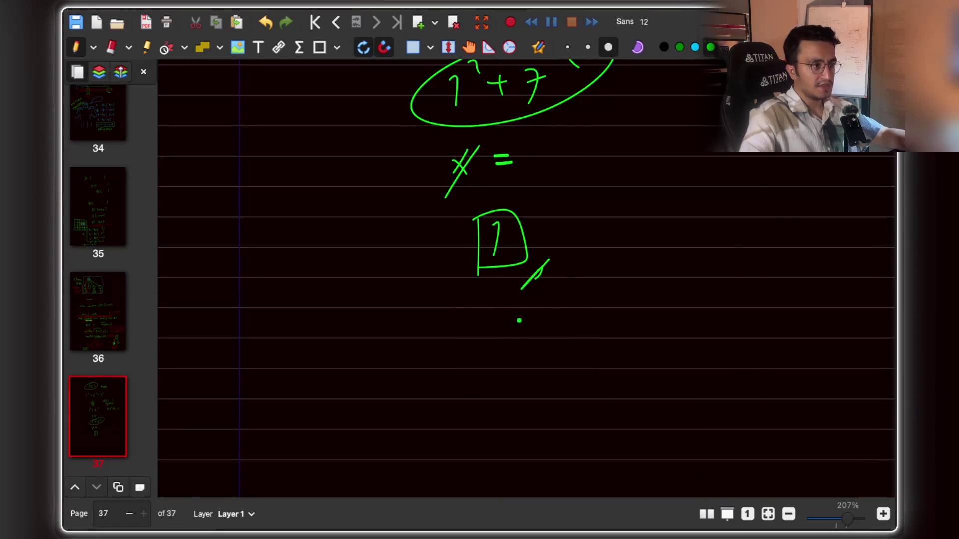
{"action": "scroll", "coordinate": [520, 350], "scroll_direction": "up", "scroll_amount": 3}
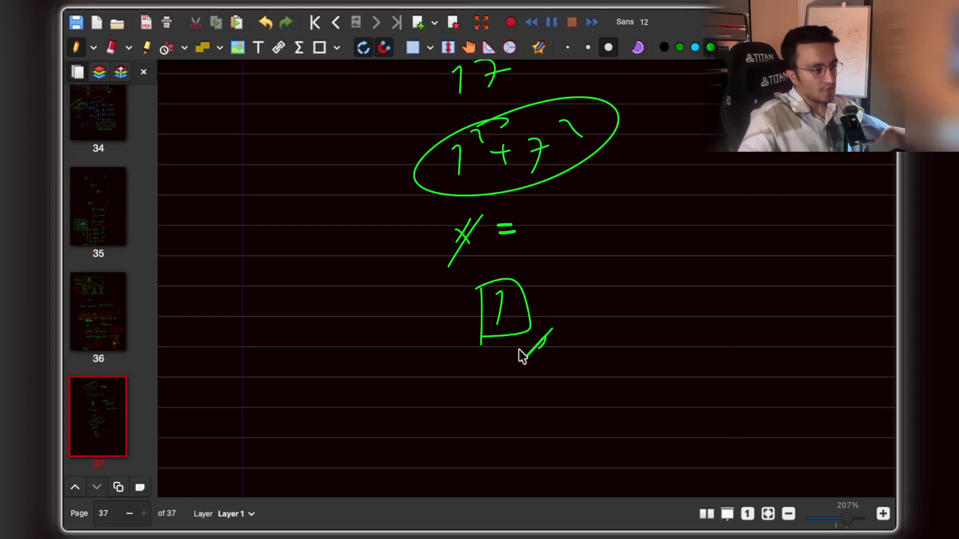
{"action": "scroll", "coordinate": [608, 289], "scroll_direction": "up", "scroll_amount": 10}
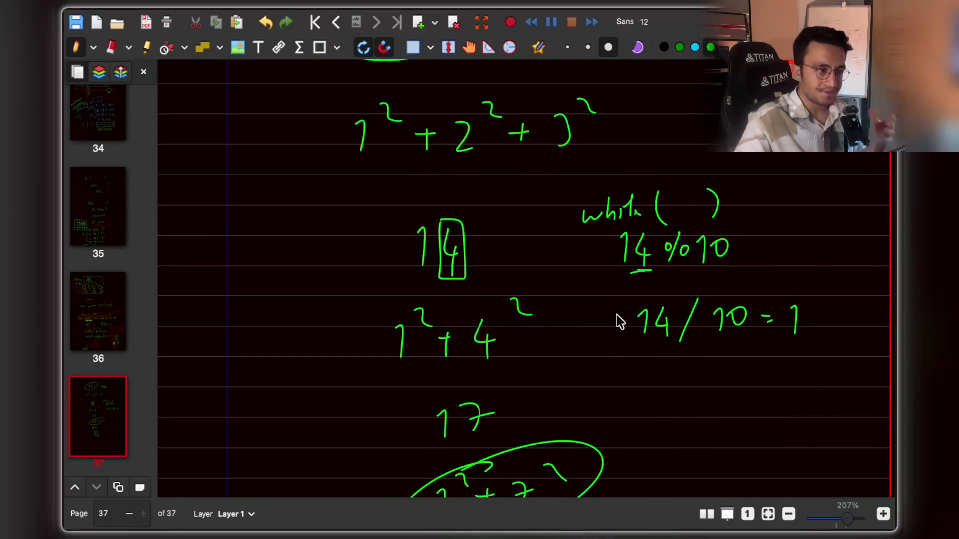
{"action": "scroll", "coordinate": [638, 313], "scroll_direction": "down", "scroll_amount": 5}
{"action": "scroll", "coordinate": [628, 308], "scroll_direction": "up", "scroll_amount": 2}
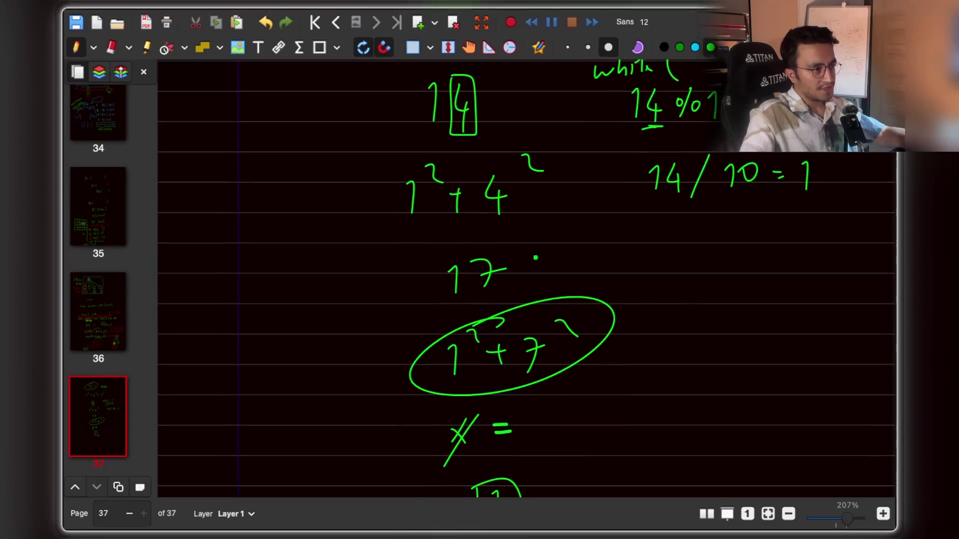
{"action": "scroll", "coordinate": [449, 276], "scroll_direction": "down", "scroll_amount": 1}
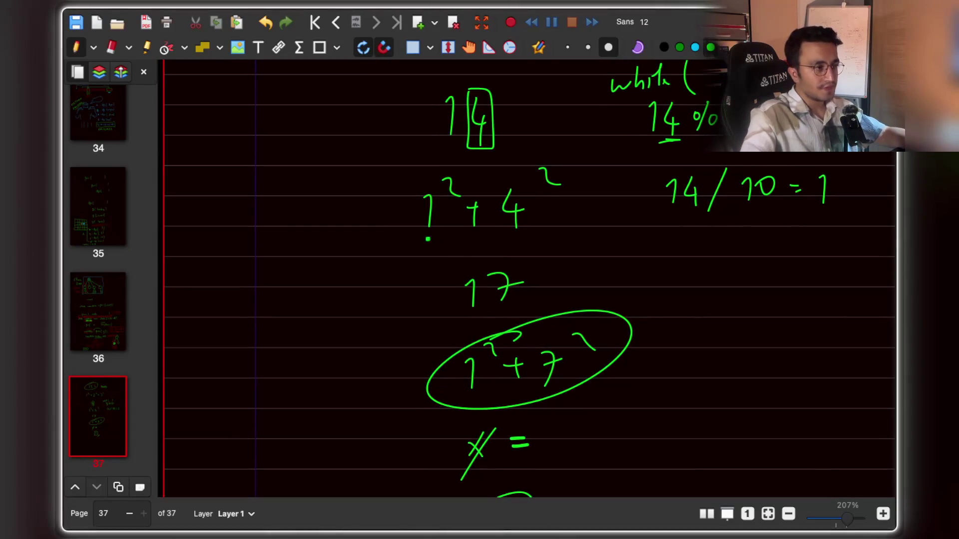
Step: Draw arrows pointing at 1²+4² and at the circled 1²+7²
{"action": "mouse_move", "coordinate": [346, 197]}
{"action": "left_mouse_down"}
{"action": "mouse_move", "coordinate": [376, 194]}
{"action": "mouse_move", "coordinate": [375, 220]}
{"action": "left_mouse_up"}
{"action": "mouse_move", "coordinate": [356, 354]}
{"action": "left_mouse_down"}
{"action": "mouse_move", "coordinate": [388, 349]}
{"action": "mouse_move", "coordinate": [392, 370]}
{"action": "left_mouse_up"}
{"action": "scroll", "coordinate": [379, 359], "scroll_direction": "up", "scroll_amount": 2}
Step: Draw a box around the 17 and an arrow pointing to it
{"action": "mouse_move", "coordinate": [460, 353]}
{"action": "left_mouse_down"}
{"action": "mouse_move", "coordinate": [532, 307]}
{"action": "mouse_move", "coordinate": [457, 338]}
{"action": "left_mouse_up"}
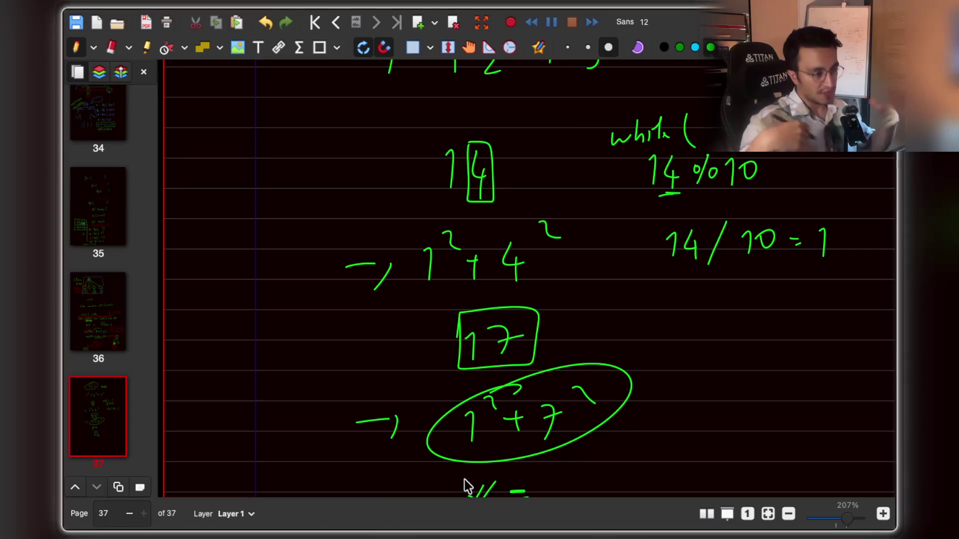
{"action": "scroll", "coordinate": [465, 480], "scroll_direction": "down", "scroll_amount": 4}
{"action": "scroll", "coordinate": [465, 484], "scroll_direction": "up", "scroll_amount": 1}
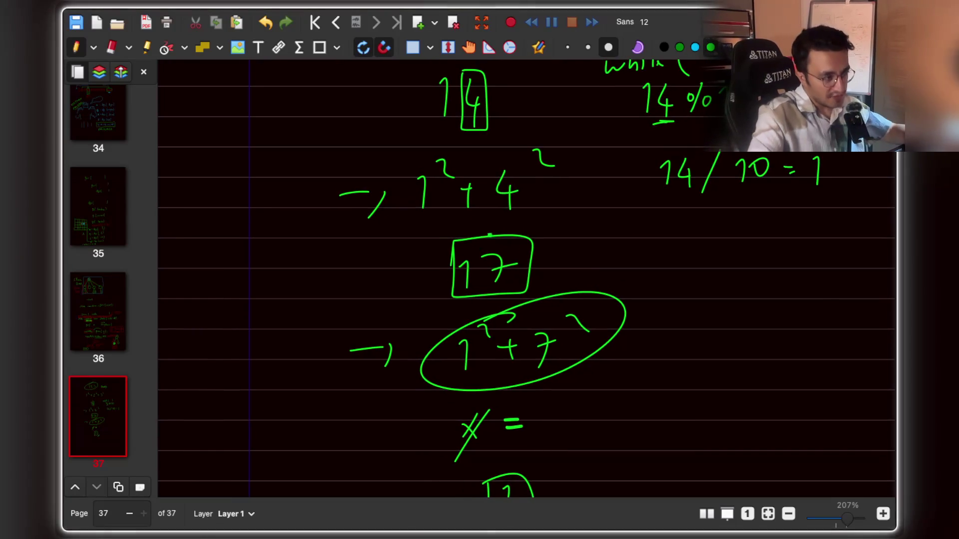
{"action": "mouse_move", "coordinate": [600, 261]}
{"action": "left_mouse_down"}
{"action": "mouse_move", "coordinate": [549, 256]}
{"action": "mouse_move", "coordinate": [563, 279]}
{"action": "left_mouse_up"}
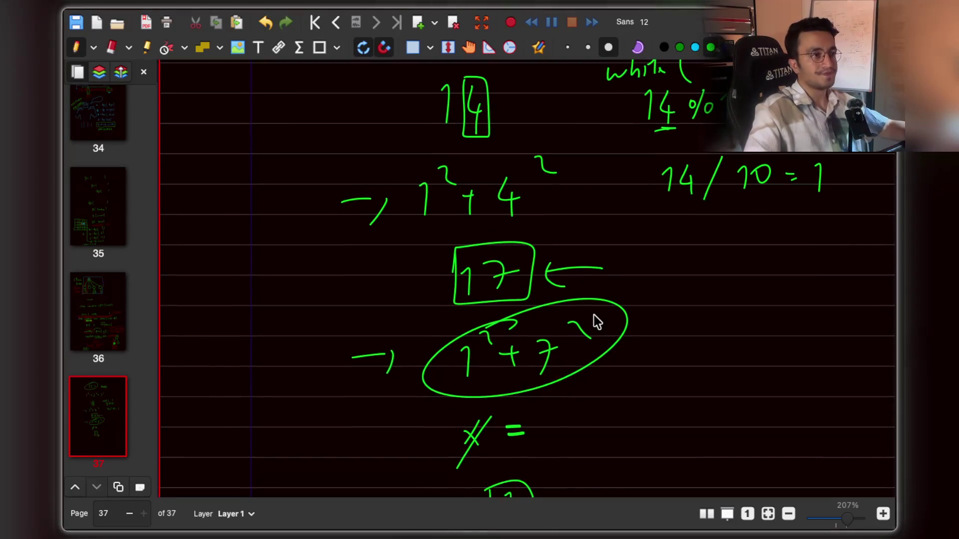
{"action": "scroll", "coordinate": [594, 315], "scroll_direction": "up", "scroll_amount": 2}
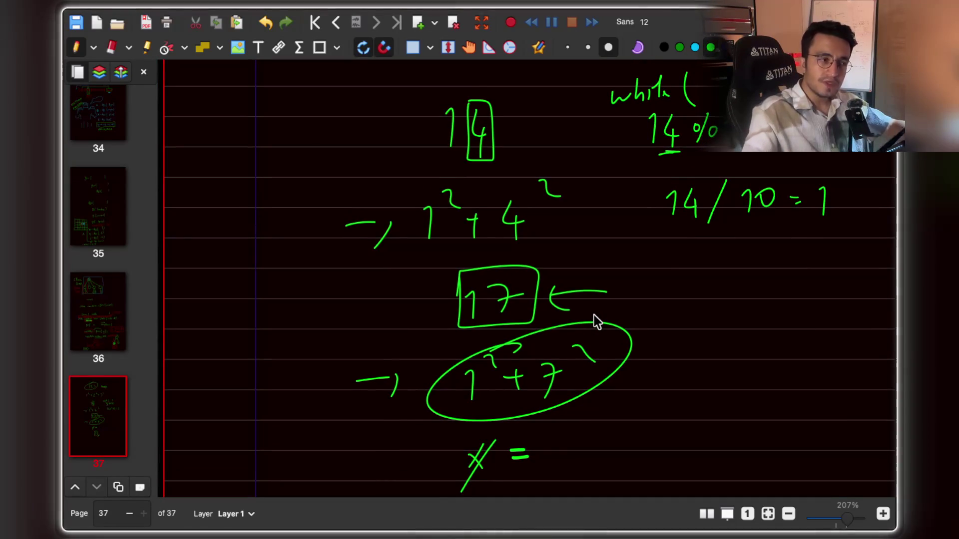
{"action": "scroll", "coordinate": [594, 315], "scroll_direction": "up", "scroll_amount": 3}
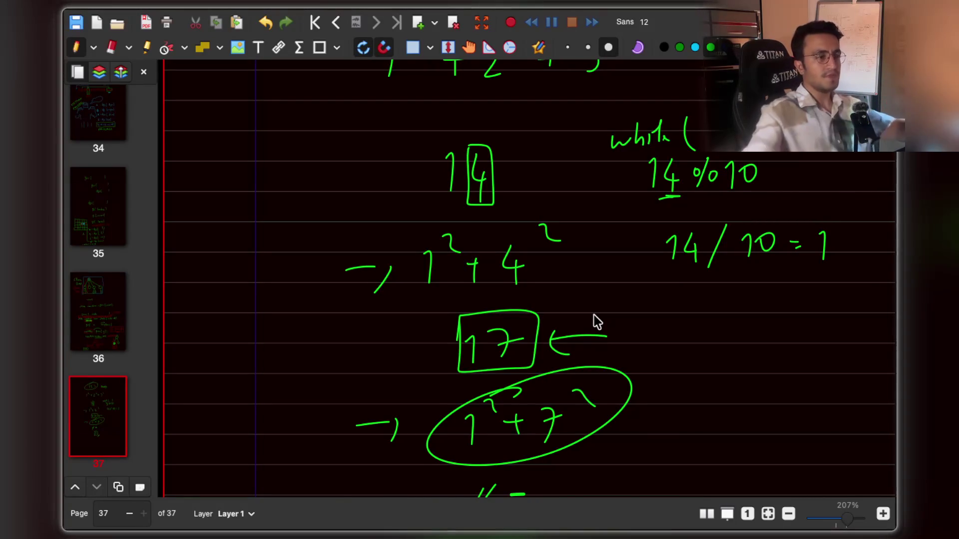
{"action": "scroll", "coordinate": [594, 316], "scroll_direction": "down", "scroll_amount": 2}
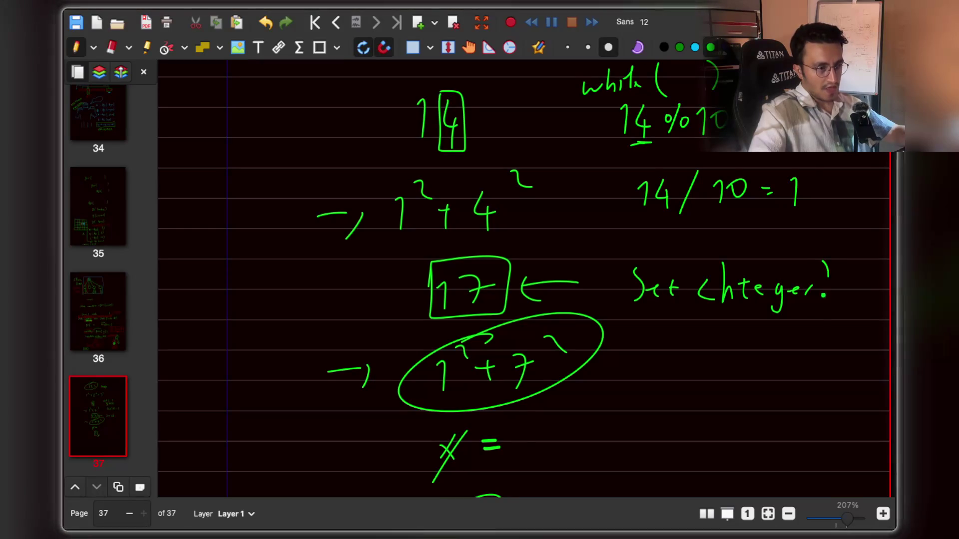
Step: Handwrite 'if (set.add(...))' beside the Set<Integer> note and underline it
{"action": "scroll", "coordinate": [727, 300], "scroll_direction": "down", "scroll_amount": 2}
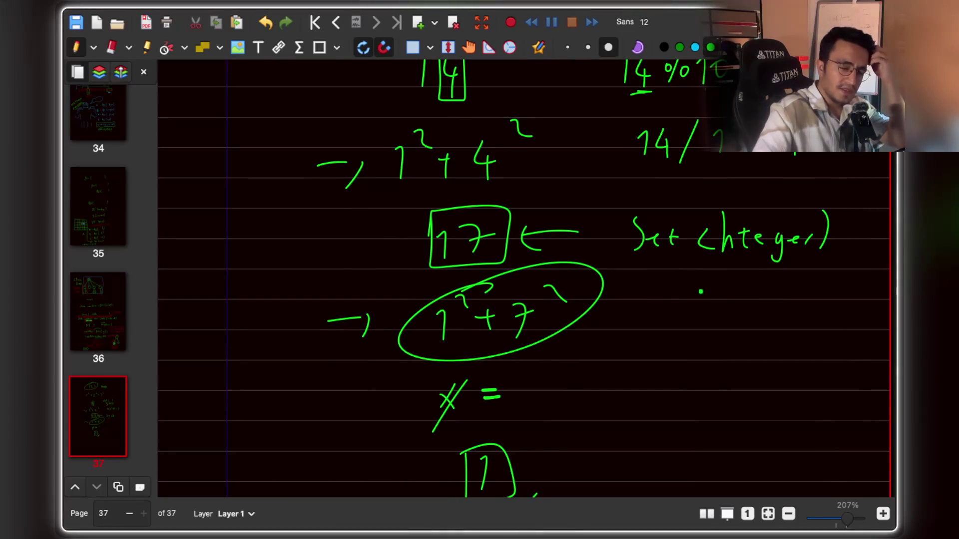
{"action": "left_click_drag", "start_coordinate": [679, 333], "coordinate": [680, 352]}
{"action": "left_click_drag", "start_coordinate": [690, 346], "coordinate": [734, 356]}
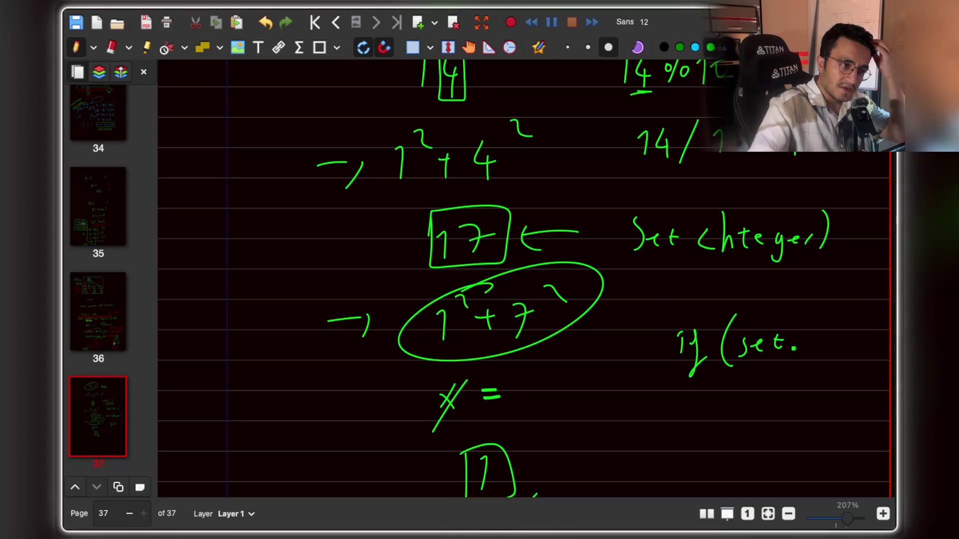
{"action": "left_click_drag", "start_coordinate": [811, 335], "coordinate": [815, 347]}
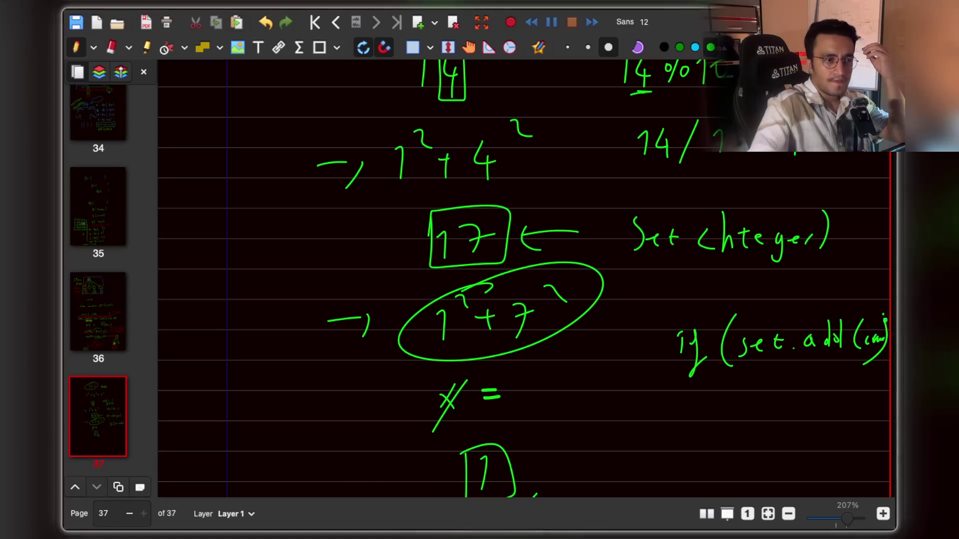
{"action": "left_click_drag", "start_coordinate": [668, 385], "coordinate": [863, 373]}
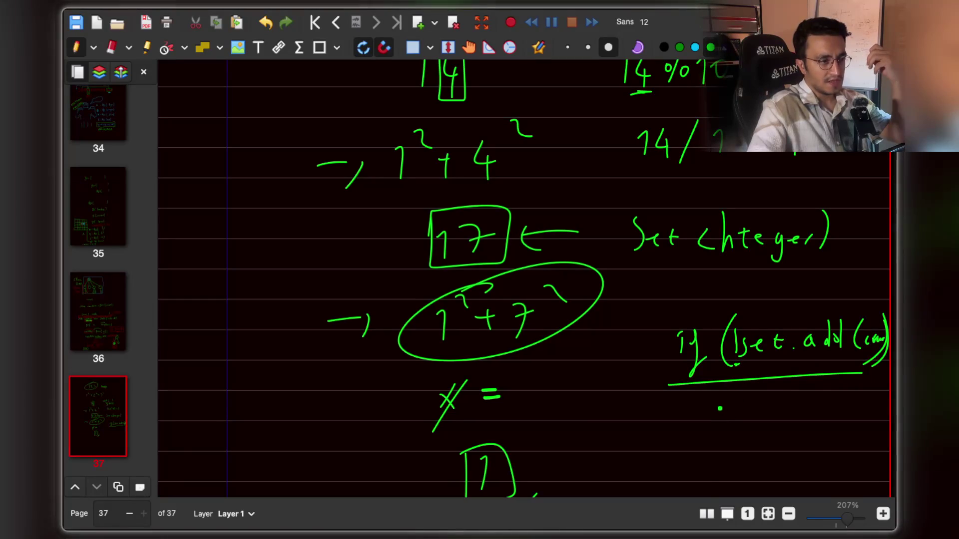
Step: Write 'NOT HAPPY' beneath the underlined condition
{"action": "left_click_drag", "start_coordinate": [713, 417], "coordinate": [733, 397]}
{"action": "mouse_move", "coordinate": [752, 400]}
{"action": "left_mouse_down"}
{"action": "mouse_move", "coordinate": [744, 419]}
{"action": "mouse_move", "coordinate": [751, 399]}
{"action": "left_mouse_up"}
{"action": "mouse_move", "coordinate": [769, 398]}
{"action": "left_mouse_down"}
{"action": "mouse_move", "coordinate": [767, 419]}
{"action": "mouse_move", "coordinate": [784, 391]}
{"action": "mouse_move", "coordinate": [802, 418]}
{"action": "left_mouse_up"}
{"action": "mouse_move", "coordinate": [811, 394]}
{"action": "left_mouse_down"}
{"action": "mouse_move", "coordinate": [812, 417]}
{"action": "mouse_move", "coordinate": [832, 397]}
{"action": "mouse_move", "coordinate": [841, 416]}
{"action": "mouse_move", "coordinate": [846, 403]}
{"action": "mouse_move", "coordinate": [853, 413]}
{"action": "mouse_move", "coordinate": [874, 405]}
{"action": "mouse_move", "coordinate": [873, 414]}
{"action": "left_mouse_up"}
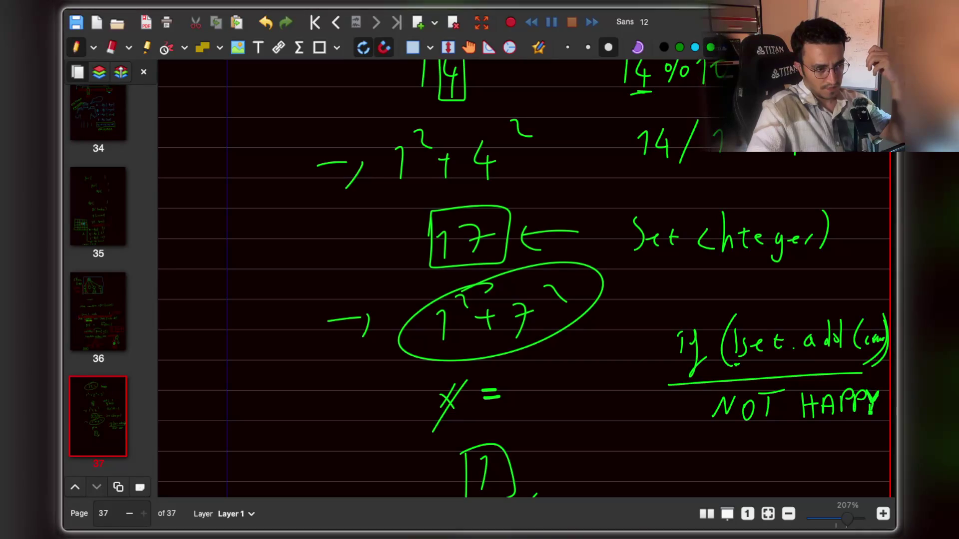
{"action": "left_click_drag", "start_coordinate": [773, 392], "coordinate": [774, 412]}
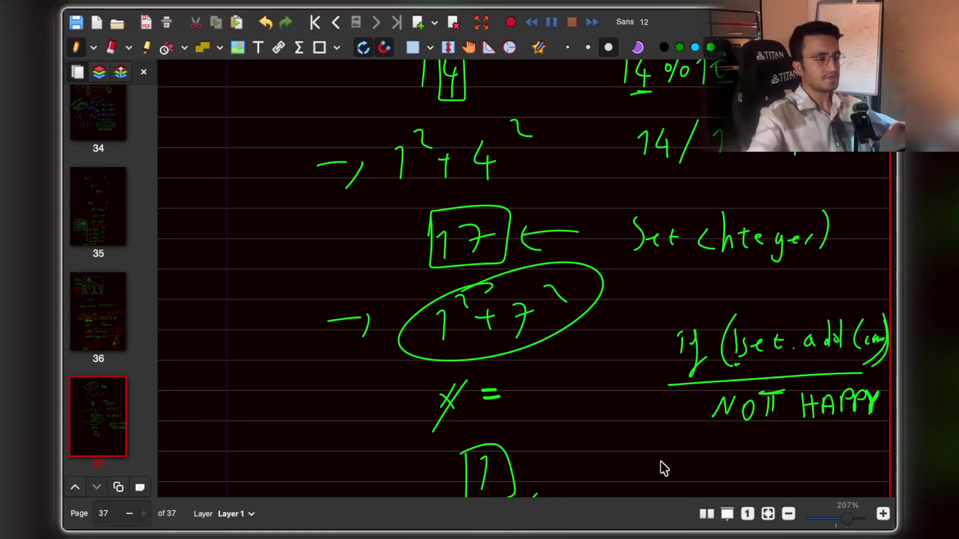
{"action": "scroll", "coordinate": [601, 283], "scroll_direction": "down", "scroll_amount": 3}
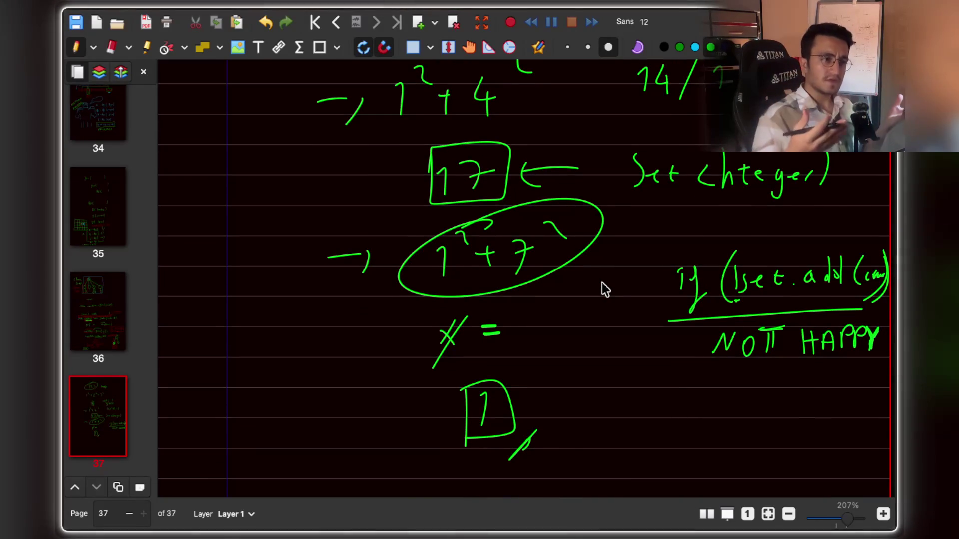
Step: Write 'if (' below NOT HAPPY and shift it further down with rectangle select
{"action": "left_click_drag", "start_coordinate": [692, 406], "coordinate": [704, 430]}
{"action": "left_click", "coordinate": [694, 400]}
{"action": "left_click", "coordinate": [699, 440]}
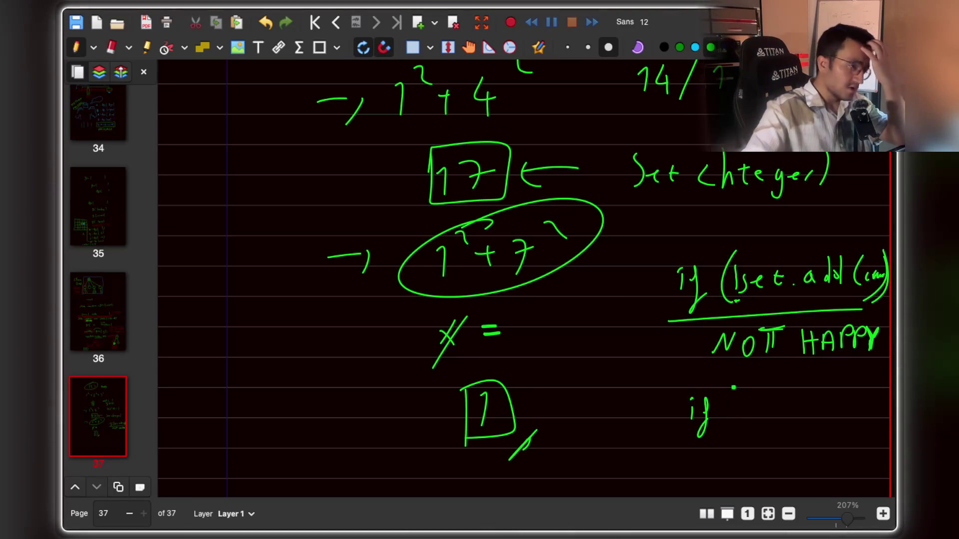
{"action": "left_click_drag", "start_coordinate": [733, 389], "coordinate": [737, 428]}
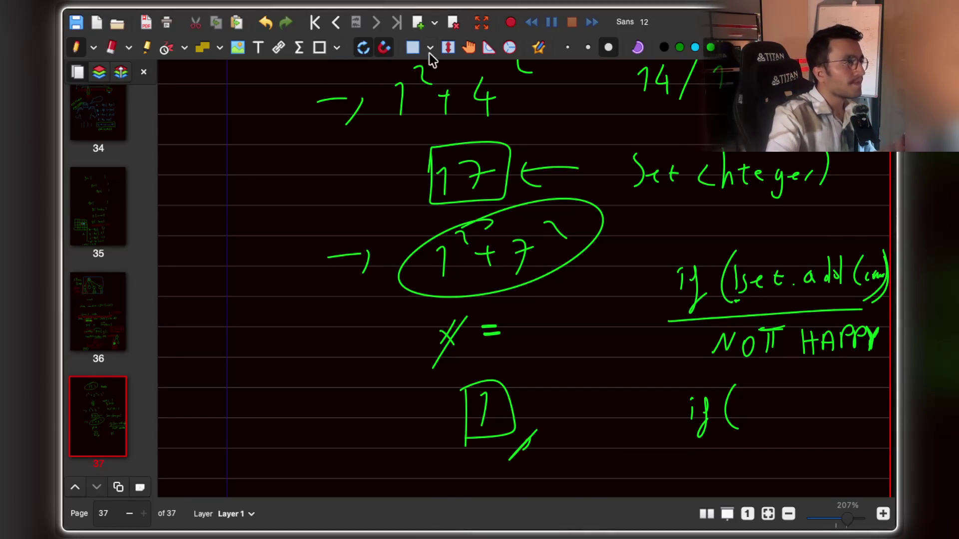
{"action": "left_click", "coordinate": [412, 47]}
{"action": "mouse_move", "coordinate": [678, 378]}
{"action": "left_mouse_down"}
{"action": "mouse_move", "coordinate": [743, 419]}
{"action": "mouse_move", "coordinate": [739, 463]}
{"action": "left_mouse_up"}
{"action": "left_click", "coordinate": [771, 442]}
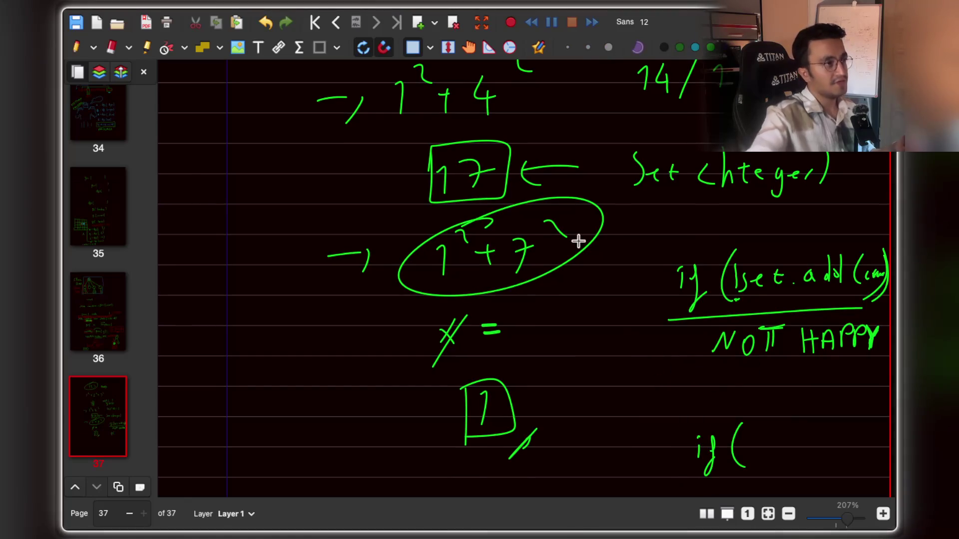
{"action": "left_click", "coordinate": [77, 48]}
Step: Write '== 1', plus the word 'call' to its left
{"action": "left_click_drag", "start_coordinate": [743, 394], "coordinate": [754, 393]}
{"action": "left_click_drag", "start_coordinate": [743, 399], "coordinate": [779, 394]}
{"action": "left_click_drag", "start_coordinate": [770, 401], "coordinate": [798, 407]}
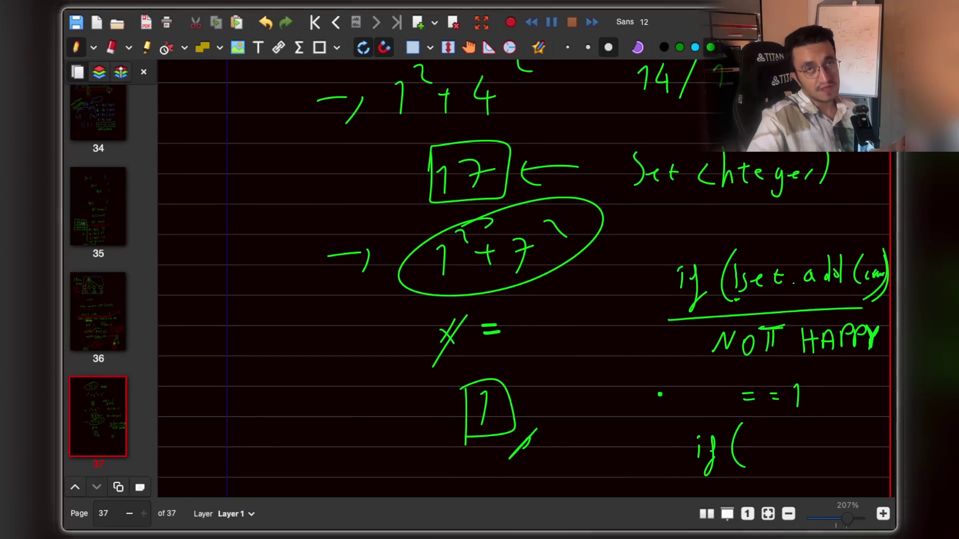
{"action": "mouse_move", "coordinate": [645, 386]}
{"action": "left_mouse_down"}
{"action": "mouse_move", "coordinate": [646, 398]}
{"action": "mouse_move", "coordinate": [656, 388]}
{"action": "mouse_move", "coordinate": [659, 397]}
{"action": "left_mouse_up"}
{"action": "left_click_drag", "start_coordinate": [665, 374], "coordinate": [666, 397]}
{"action": "left_click_drag", "start_coordinate": [674, 373], "coordinate": [676, 397]}
{"action": "left_click", "coordinate": [606, 391]}
{"action": "mouse_move", "coordinate": [593, 382]}
{"action": "left_mouse_down"}
{"action": "mouse_move", "coordinate": [595, 394]}
{"action": "mouse_move", "coordinate": [607, 389]}
{"action": "mouse_move", "coordinate": [587, 412]}
{"action": "left_mouse_up"}
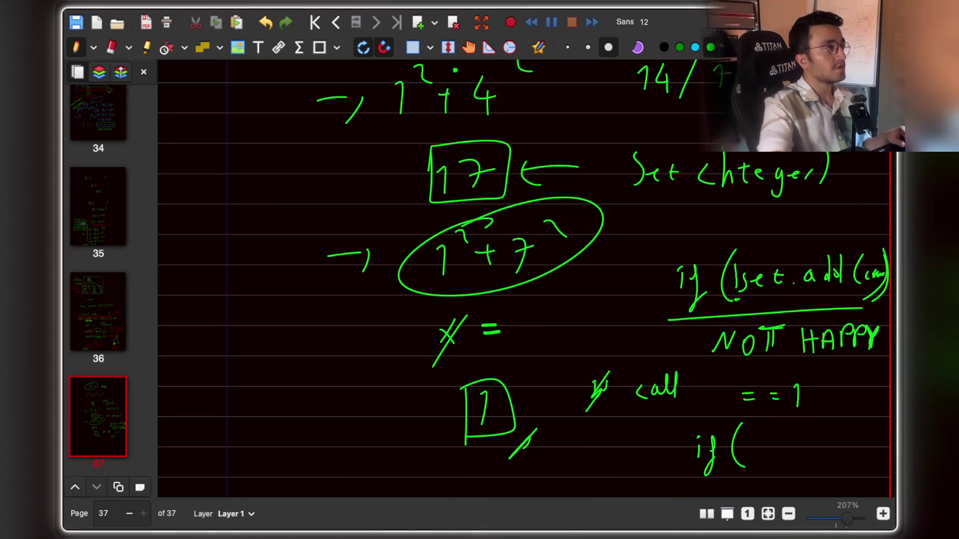
Step: Move '== 1' inside the 'if (' and close it as 'if ( == 1)'
{"action": "key", "text": "ctrl+shift+r"}
{"action": "left_click_drag", "start_coordinate": [732, 385], "coordinate": [824, 422]}
{"action": "left_click_drag", "start_coordinate": [773, 395], "coordinate": [784, 445]}
{"action": "left_click", "coordinate": [841, 418]}
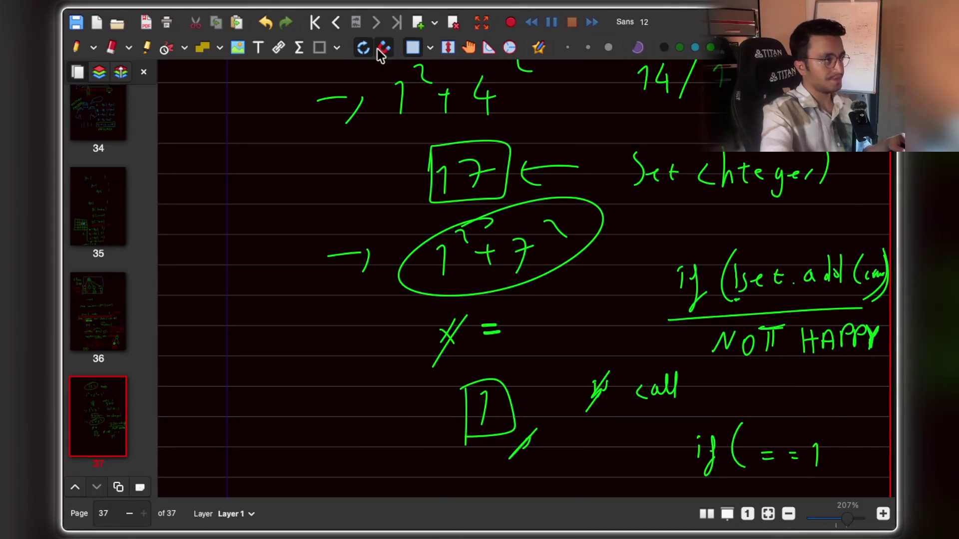
{"action": "key", "text": "ctrl+shift+p"}
{"action": "left_click_drag", "start_coordinate": [830, 431], "coordinate": [825, 471]}
Step: Write HAPPY under the 'if ( == 1)' check
{"action": "scroll", "coordinate": [794, 392], "scroll_direction": "down", "scroll_amount": 5}
{"action": "mouse_move", "coordinate": [713, 348]}
{"action": "left_mouse_down"}
{"action": "mouse_move", "coordinate": [712, 378]}
{"action": "mouse_move", "coordinate": [725, 369]}
{"action": "left_mouse_up"}
{"action": "left_click", "coordinate": [739, 354]}
{"action": "left_click", "coordinate": [740, 365]}
{"action": "mouse_move", "coordinate": [711, 363]}
{"action": "left_mouse_down"}
{"action": "mouse_move", "coordinate": [745, 374]}
{"action": "mouse_move", "coordinate": [742, 363]}
{"action": "left_mouse_up"}
{"action": "mouse_move", "coordinate": [762, 352]}
{"action": "left_mouse_down"}
{"action": "mouse_move", "coordinate": [761, 375]}
{"action": "mouse_move", "coordinate": [763, 360]}
{"action": "left_mouse_up"}
{"action": "mouse_move", "coordinate": [782, 352]}
{"action": "left_mouse_down"}
{"action": "mouse_move", "coordinate": [781, 374]}
{"action": "mouse_move", "coordinate": [783, 361]}
{"action": "mouse_move", "coordinate": [801, 380]}
{"action": "left_mouse_up"}
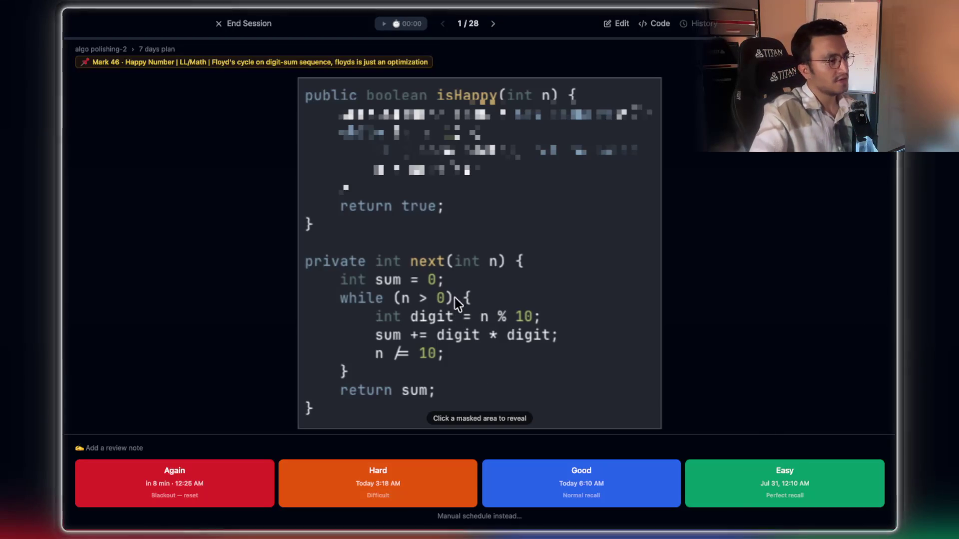
Step: Uncover the hidden lines of the isHappy code on the flashcard
{"action": "left_click", "coordinate": [457, 139]}
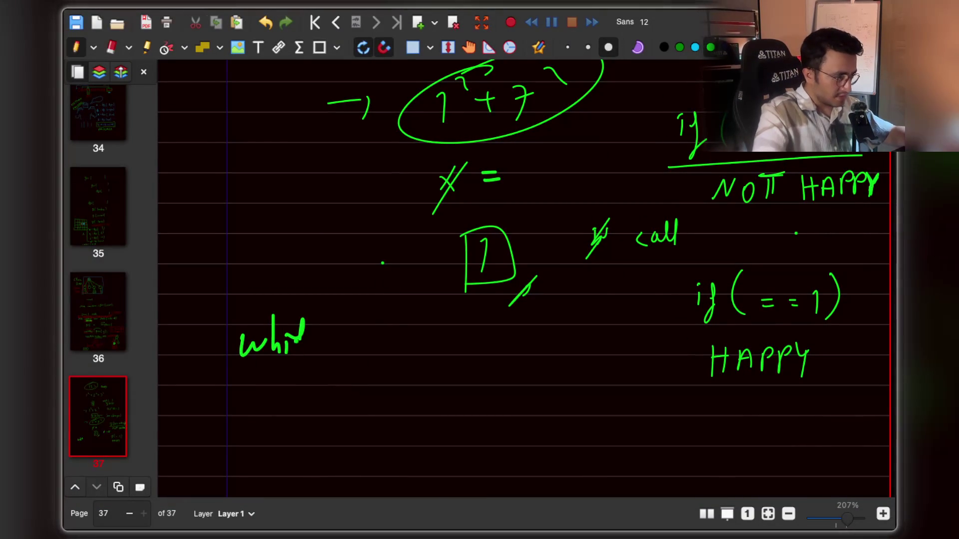
Step: Finish handwriting 'while ( )' at the page's left edge
{"action": "left_click_drag", "start_coordinate": [311, 344], "coordinate": [327, 349]}
{"action": "left_click", "coordinate": [340, 344]}
{"action": "left_click_drag", "start_coordinate": [348, 317], "coordinate": [346, 324]}
{"action": "left_click_drag", "start_coordinate": [450, 306], "coordinate": [456, 352]}
{"action": "scroll", "coordinate": [523, 321], "scroll_direction": "down", "scroll_amount": 2}
Step: Write 'if ( == 1)' and 'return HAPPY;' beneath the while loop
{"action": "left_click_drag", "start_coordinate": [313, 395], "coordinate": [313, 416]}
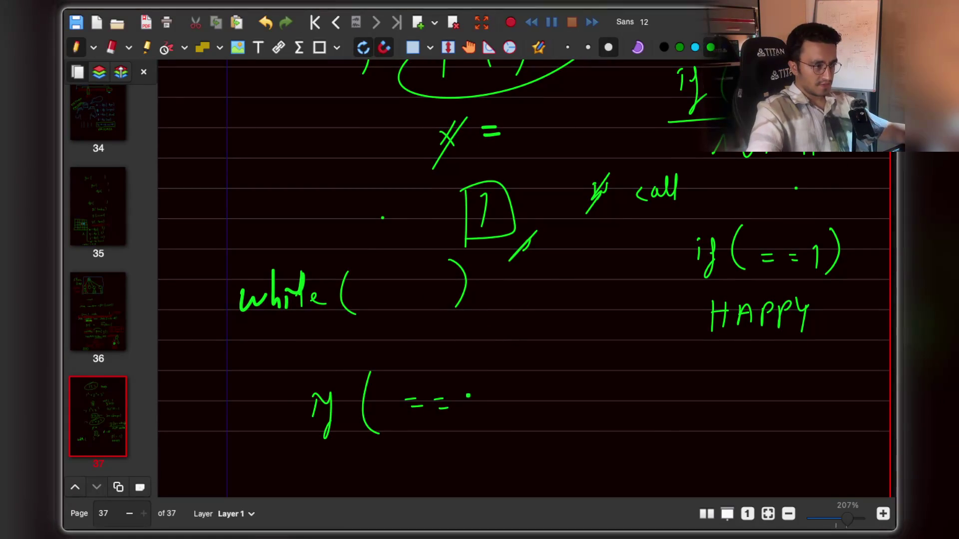
{"action": "scroll", "coordinate": [449, 424], "scroll_direction": "down", "scroll_amount": 1}
{"action": "left_click_drag", "start_coordinate": [374, 439], "coordinate": [385, 439]}
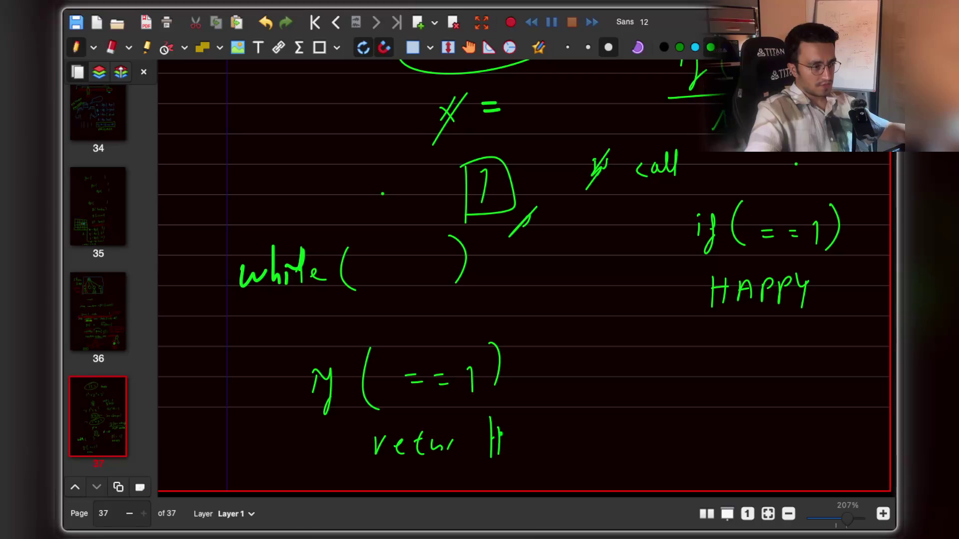
{"action": "left_click_drag", "start_coordinate": [514, 454], "coordinate": [528, 450]}
{"action": "left_click_drag", "start_coordinate": [581, 417], "coordinate": [574, 428]}
{"action": "mouse_move", "coordinate": [595, 423]}
{"action": "left_mouse_down"}
{"action": "mouse_move", "coordinate": [594, 445]}
{"action": "mouse_move", "coordinate": [614, 454]}
{"action": "left_mouse_up"}
{"action": "left_click", "coordinate": [611, 428]}
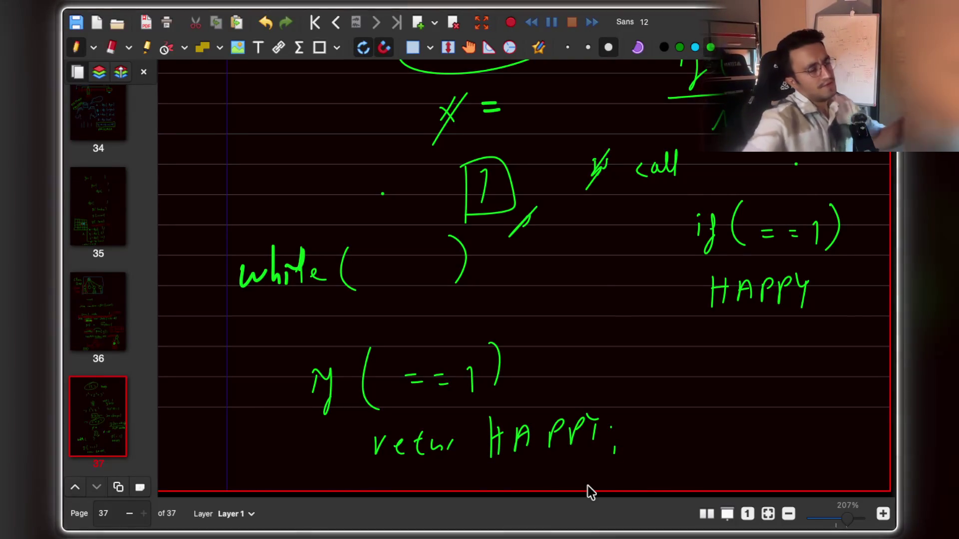
{"action": "left_click", "coordinate": [607, 322]}
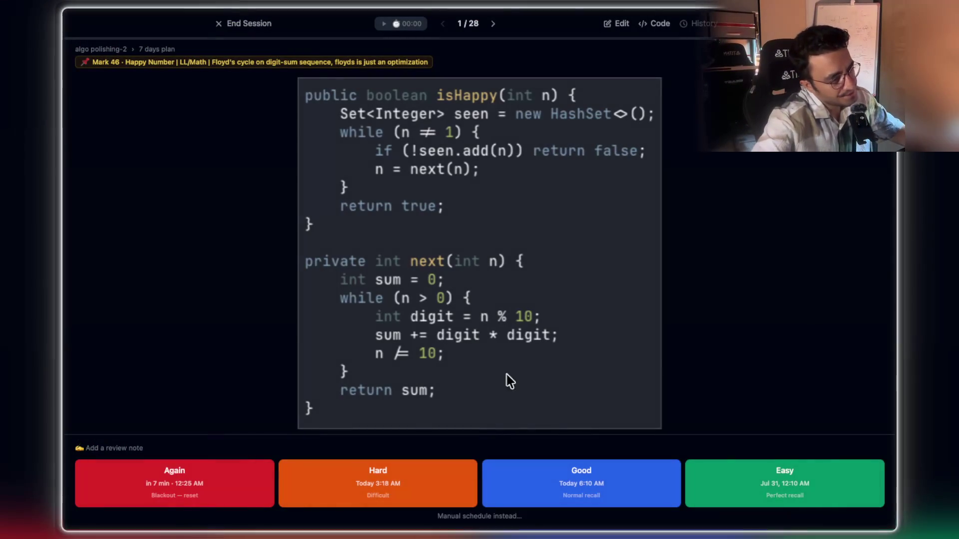
Step: Rate the Happy Number card Good to advance to card 2 of 28
{"action": "left_click", "coordinate": [594, 482]}
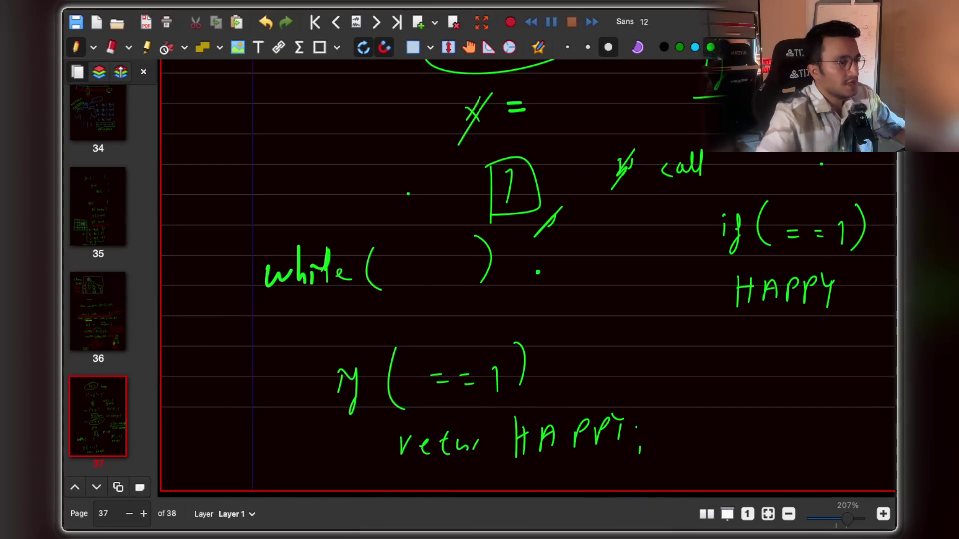
Step: Handwrite the array elements 5, 2, 3, 1 and 7 in green
{"action": "scroll", "coordinate": [495, 306], "scroll_direction": "down", "scroll_amount": 10}
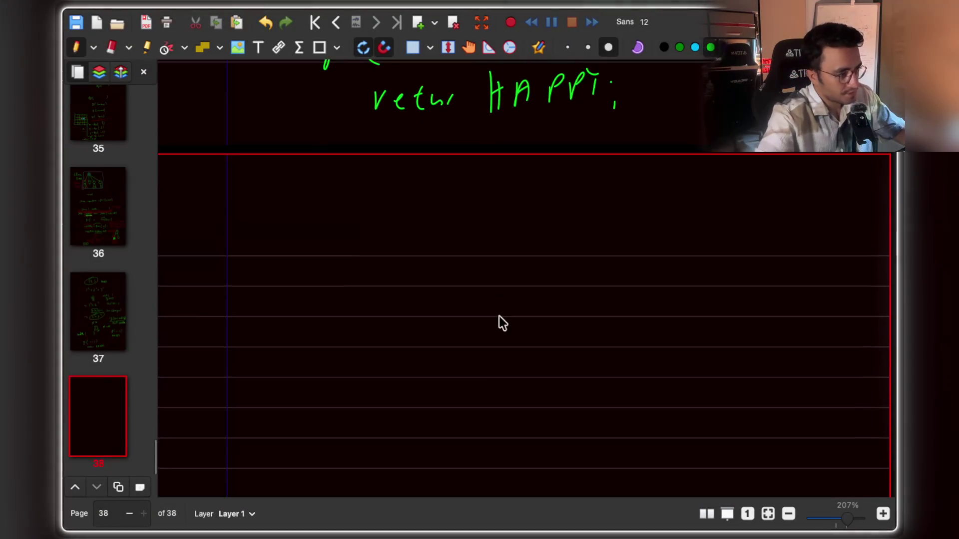
{"action": "scroll", "coordinate": [509, 310], "scroll_direction": "down", "scroll_amount": 2}
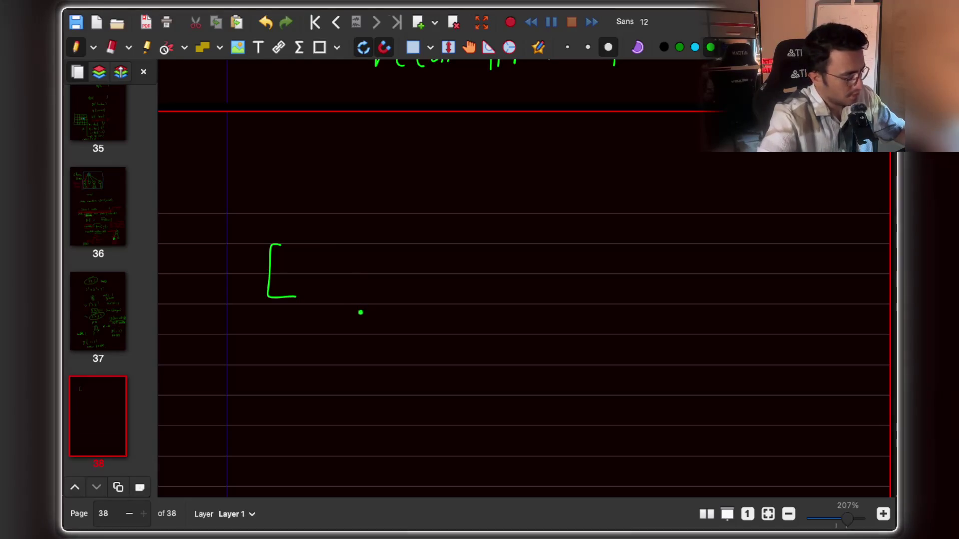
{"action": "mouse_move", "coordinate": [431, 128]}
{"action": "left_mouse_down"}
{"action": "mouse_move", "coordinate": [428, 163]}
{"action": "mouse_move", "coordinate": [454, 119]}
{"action": "left_mouse_up"}
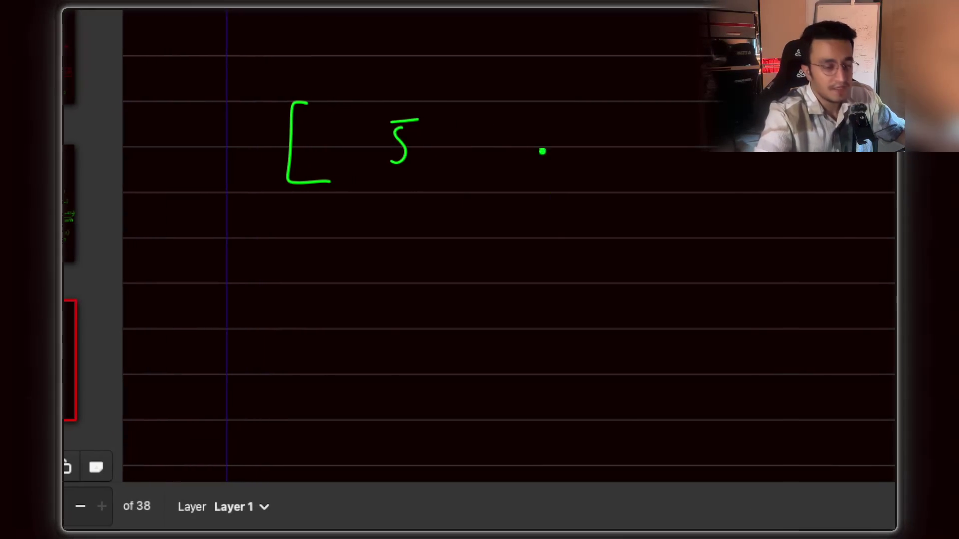
{"action": "left_click_drag", "start_coordinate": [467, 159], "coordinate": [475, 179]}
{"action": "mouse_move", "coordinate": [534, 132]}
{"action": "left_mouse_down"}
{"action": "mouse_move", "coordinate": [537, 149]}
{"action": "mouse_move", "coordinate": [569, 160]}
{"action": "left_mouse_up"}
{"action": "left_click_drag", "start_coordinate": [588, 150], "coordinate": [599, 164]}
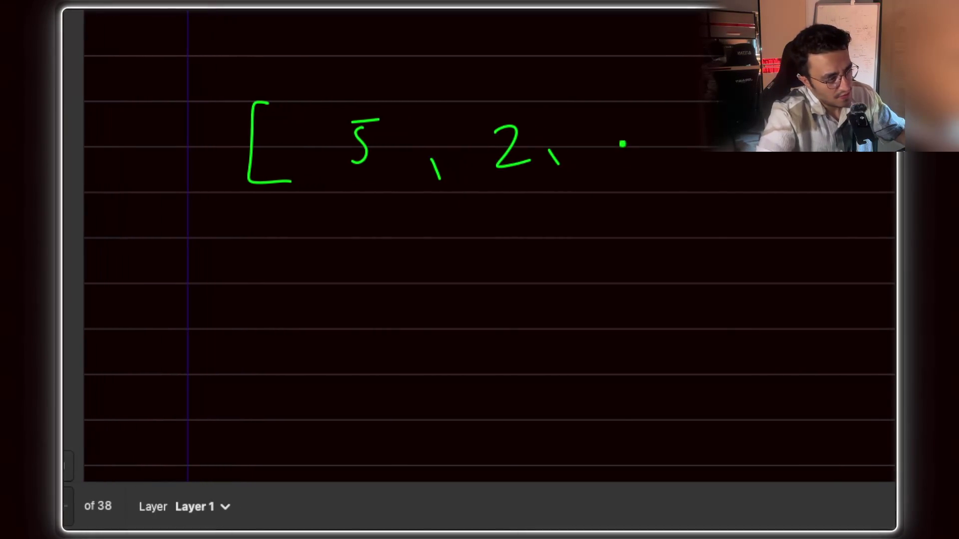
{"action": "mouse_move", "coordinate": [589, 127]}
{"action": "left_mouse_down"}
{"action": "mouse_move", "coordinate": [604, 171]}
{"action": "mouse_move", "coordinate": [640, 173]}
{"action": "left_mouse_up"}
{"action": "left_click_drag", "start_coordinate": [682, 131], "coordinate": [704, 168]}
{"action": "left_click_drag", "start_coordinate": [574, 153], "coordinate": [580, 166]}
{"action": "mouse_move", "coordinate": [593, 116]}
{"action": "left_mouse_down"}
{"action": "mouse_move", "coordinate": [607, 159]}
{"action": "mouse_move", "coordinate": [618, 132]}
{"action": "mouse_move", "coordinate": [614, 175]}
{"action": "left_mouse_up"}
{"action": "left_click", "coordinate": [627, 102]}
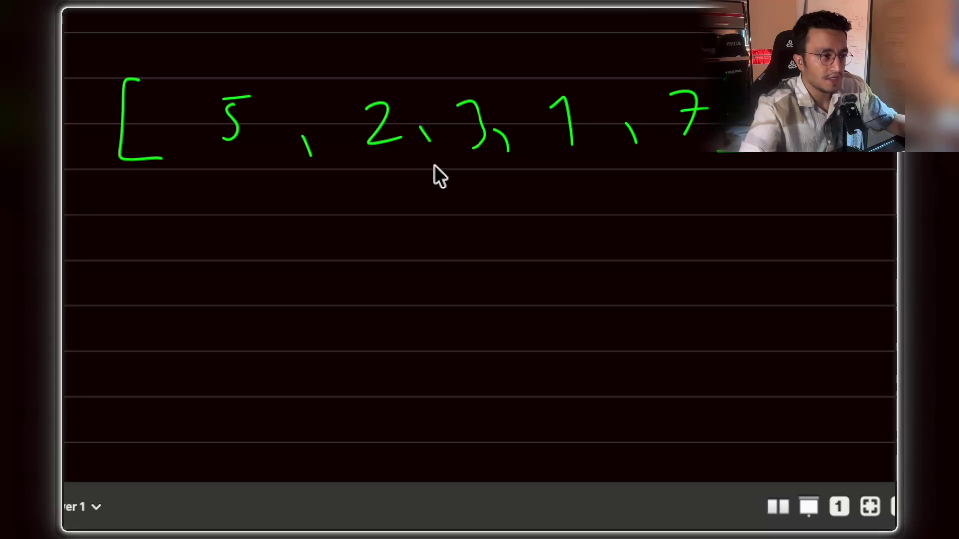
Step: Undo a stray box stroke, erase the 5, and write 1 in its place
{"action": "mouse_move", "coordinate": [386, 262]}
{"action": "left_mouse_down"}
{"action": "mouse_move", "coordinate": [385, 224]}
{"action": "mouse_move", "coordinate": [586, 219]}
{"action": "left_mouse_up"}
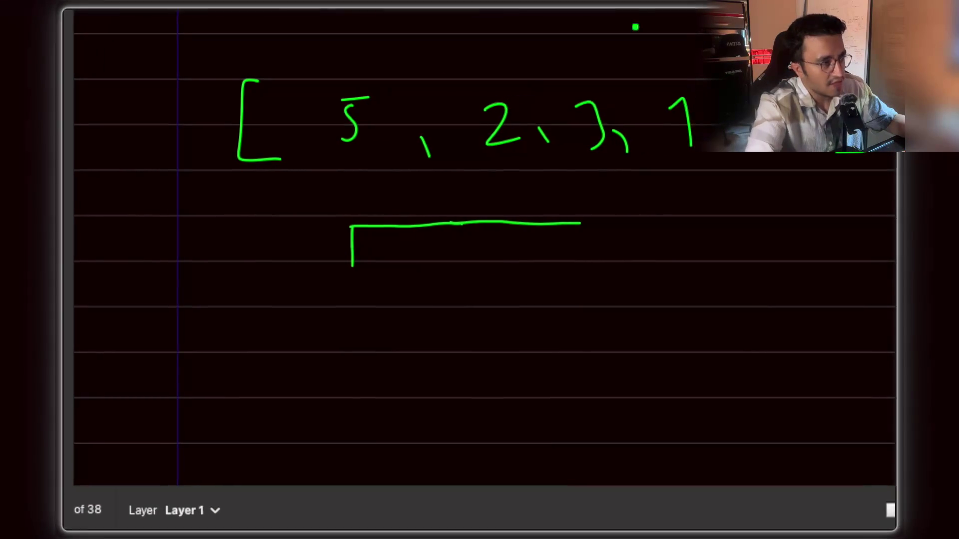
{"action": "scroll", "coordinate": [469, 249], "scroll_direction": "right", "scroll_amount": 5}
{"action": "key", "text": "ctrl+z"}
{"action": "key", "text": "ctrl+z"}
{"action": "key", "text": "ctrl+z"}
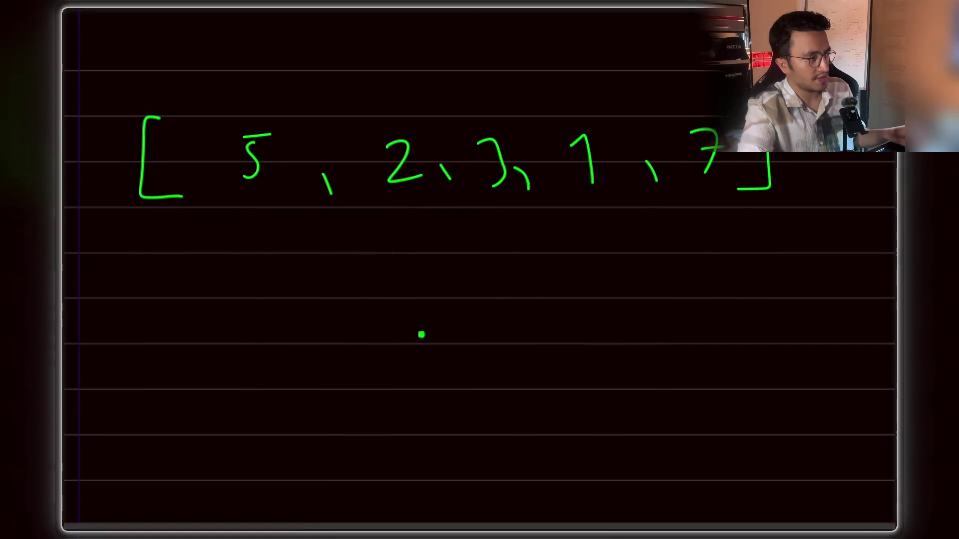
{"action": "scroll", "coordinate": [360, 45], "scroll_direction": "up", "scroll_amount": 5}
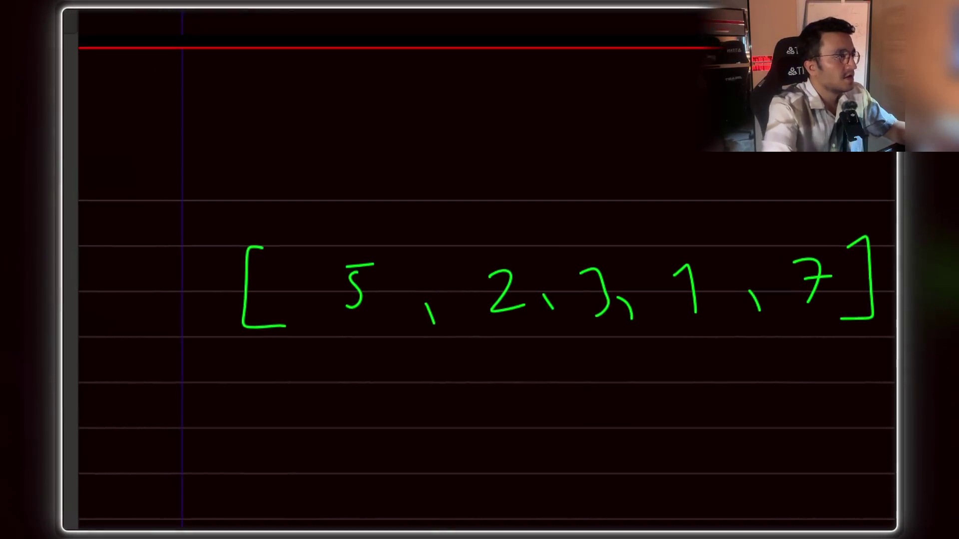
{"action": "mouse_move", "coordinate": [401, 230]}
{"action": "left_mouse_down"}
{"action": "mouse_move", "coordinate": [400, 241]}
{"action": "mouse_move", "coordinate": [422, 208]}
{"action": "left_mouse_up"}
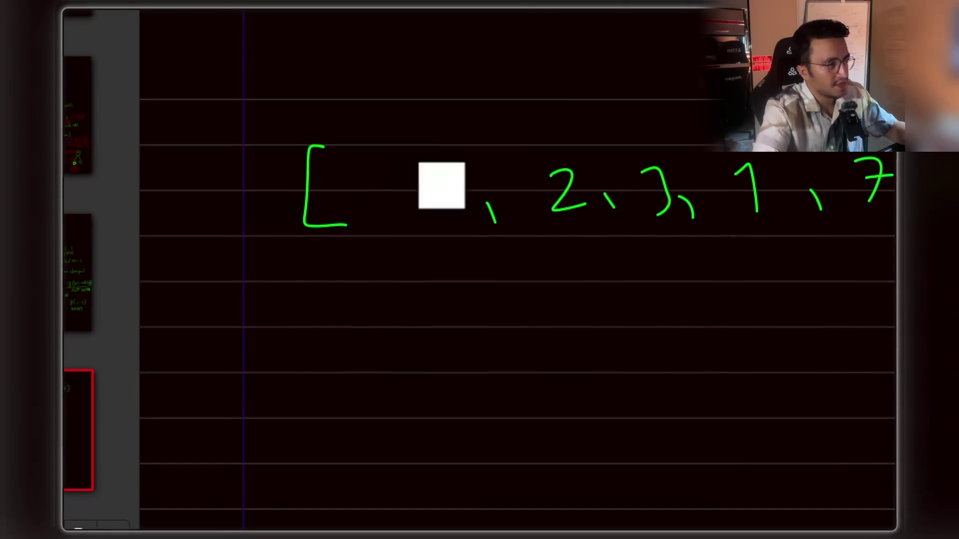
{"action": "scroll", "coordinate": [479, 269], "scroll_direction": "down", "scroll_amount": 3}
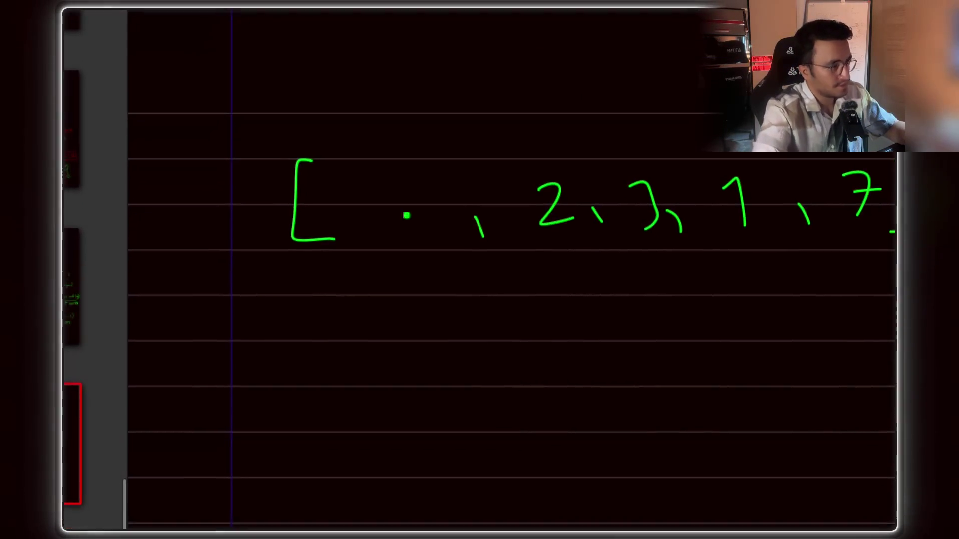
{"action": "left_click_drag", "start_coordinate": [404, 151], "coordinate": [411, 193]}
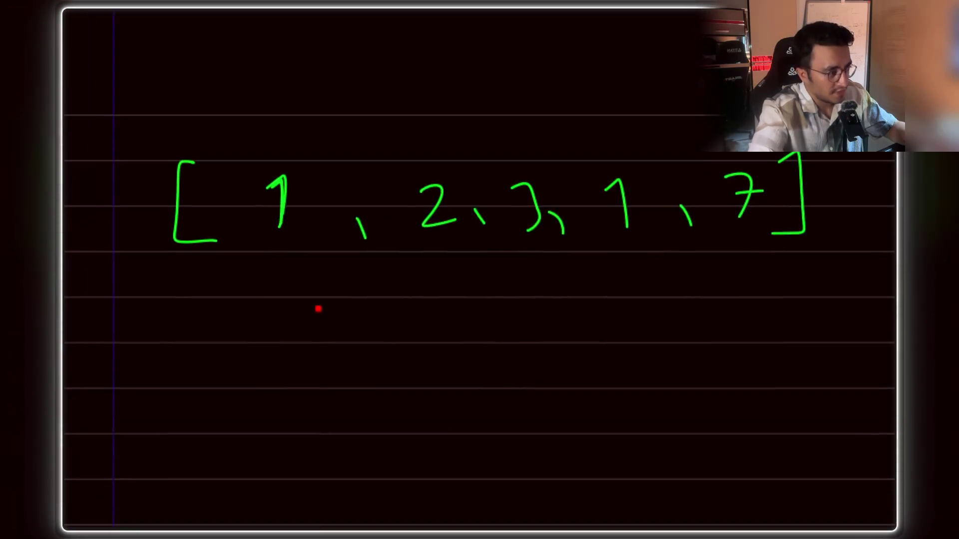
Step: Draw the first two red reach boxes under the array
{"action": "mouse_move", "coordinate": [385, 252]}
{"action": "left_mouse_down"}
{"action": "mouse_move", "coordinate": [537, 238]}
{"action": "mouse_move", "coordinate": [539, 266]}
{"action": "mouse_move", "coordinate": [536, 252]}
{"action": "mouse_move", "coordinate": [396, 254]}
{"action": "left_mouse_up"}
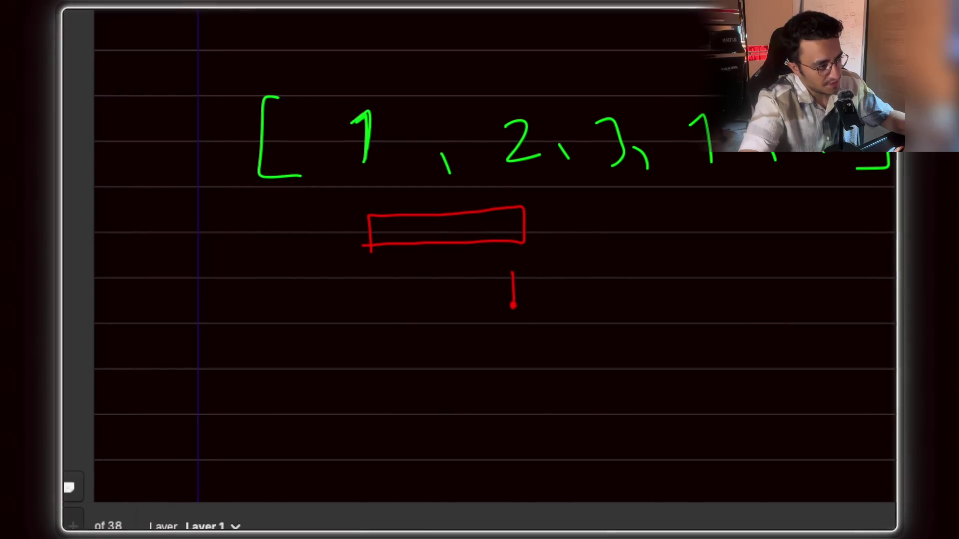
{"action": "left_click_drag", "start_coordinate": [513, 272], "coordinate": [602, 271]}
{"action": "left_click_drag", "start_coordinate": [541, 271], "coordinate": [600, 268]}
{"action": "left_click_drag", "start_coordinate": [381, 303], "coordinate": [562, 307]}
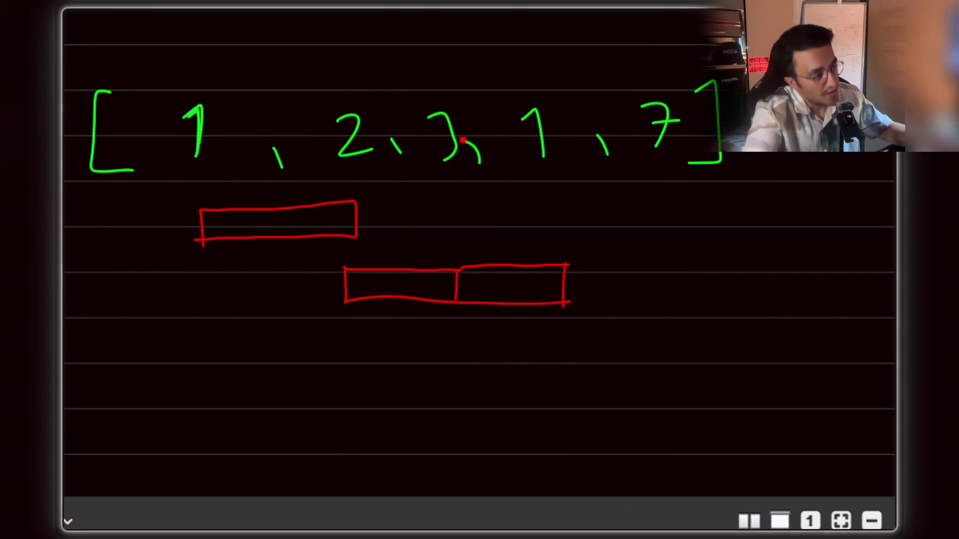
Step: Erase the array's 3 and write 0 followed by a comma
{"action": "scroll", "coordinate": [452, 151], "scroll_direction": "up", "scroll_amount": 5}
{"action": "scroll", "coordinate": [452, 151], "scroll_direction": "left", "scroll_amount": 7}
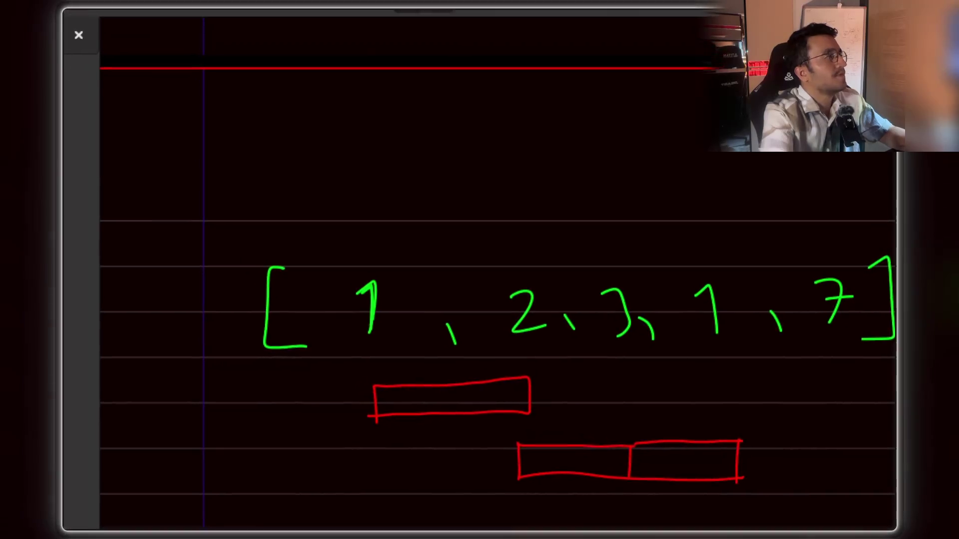
{"action": "scroll", "coordinate": [473, 232], "scroll_direction": "right", "scroll_amount": 3}
{"action": "mouse_move", "coordinate": [631, 181]}
{"action": "left_mouse_down"}
{"action": "mouse_move", "coordinate": [558, 163]}
{"action": "mouse_move", "coordinate": [573, 188]}
{"action": "left_mouse_up"}
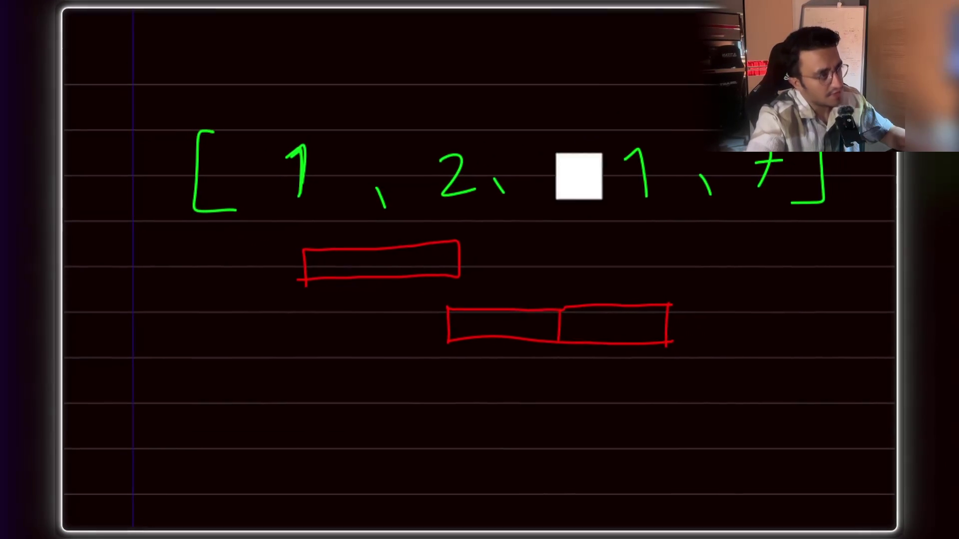
{"action": "scroll", "coordinate": [708, 175], "scroll_direction": "up", "scroll_amount": 3}
{"action": "scroll", "coordinate": [708, 176], "scroll_direction": "right", "scroll_amount": 7}
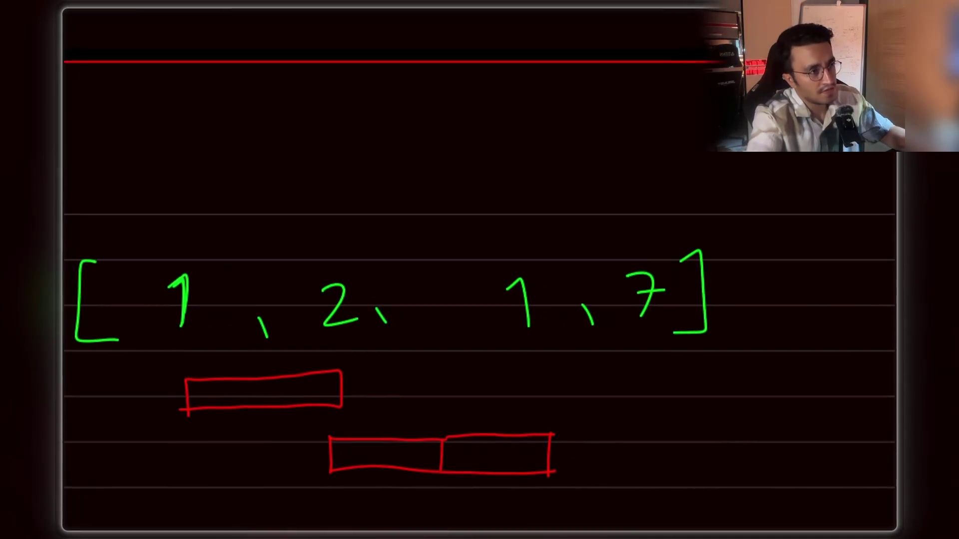
{"action": "scroll", "coordinate": [467, 280], "scroll_direction": "down", "scroll_amount": 4}
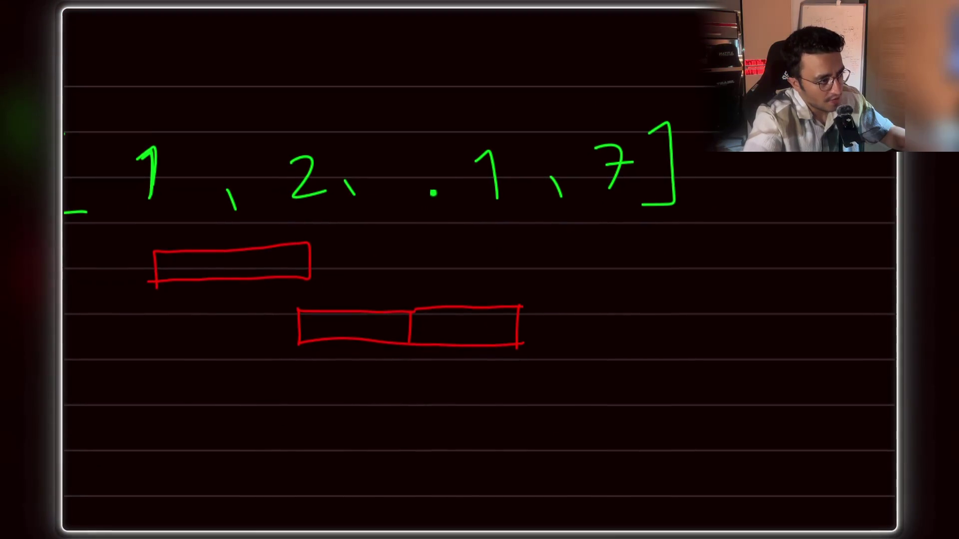
{"action": "mouse_move", "coordinate": [425, 141]}
{"action": "left_mouse_down"}
{"action": "mouse_move", "coordinate": [407, 162]}
{"action": "mouse_move", "coordinate": [426, 167]}
{"action": "mouse_move", "coordinate": [424, 143]}
{"action": "left_mouse_up"}
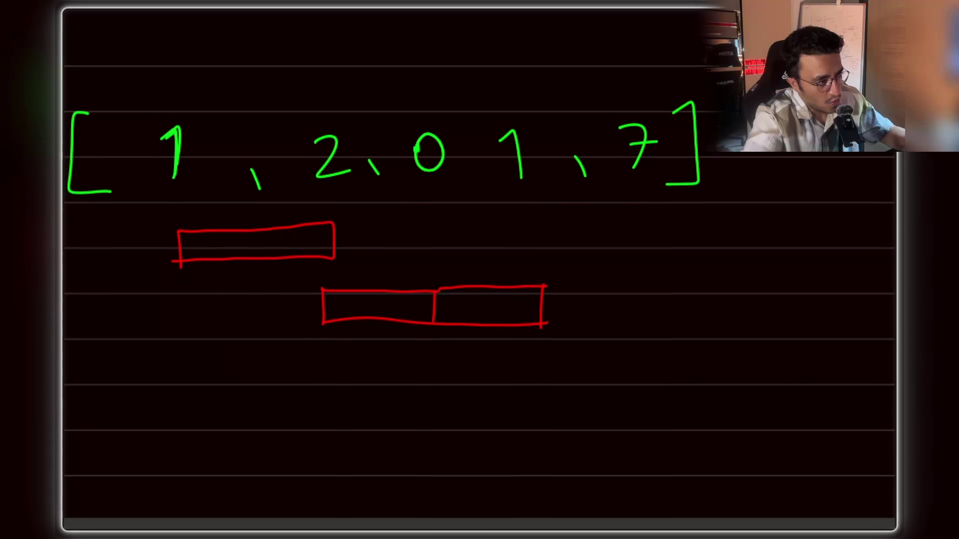
{"action": "left_click_drag", "start_coordinate": [474, 163], "coordinate": [472, 179]}
Step: Draw a third red reach box below the second and begin the 'max' label
{"action": "scroll", "coordinate": [373, 81], "scroll_direction": "up", "scroll_amount": 3}
{"action": "scroll", "coordinate": [373, 81], "scroll_direction": "left", "scroll_amount": 7}
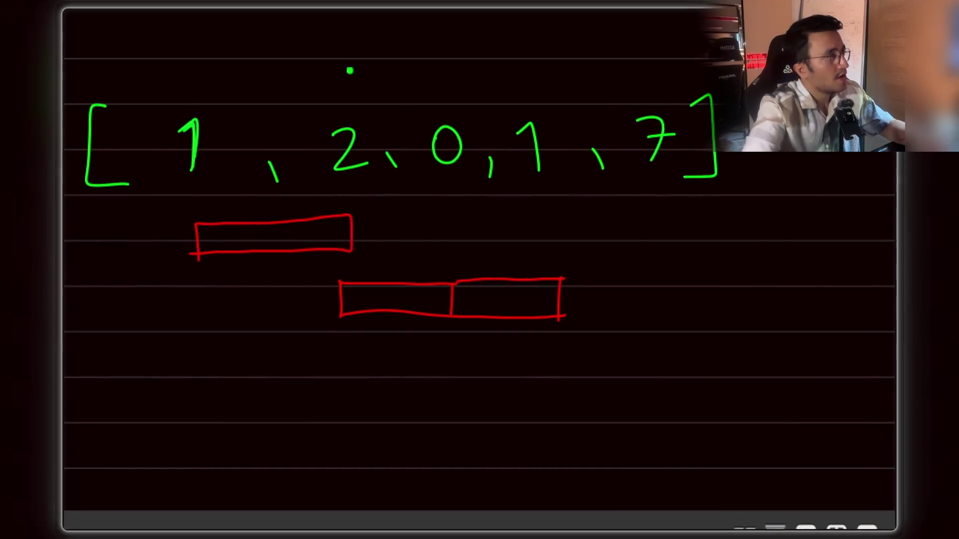
{"action": "scroll", "coordinate": [498, 38], "scroll_direction": "up", "scroll_amount": 2}
{"action": "scroll", "coordinate": [635, 11], "scroll_direction": "right", "scroll_amount": 5}
{"action": "scroll", "coordinate": [175, 103], "scroll_direction": "left", "scroll_amount": 8}
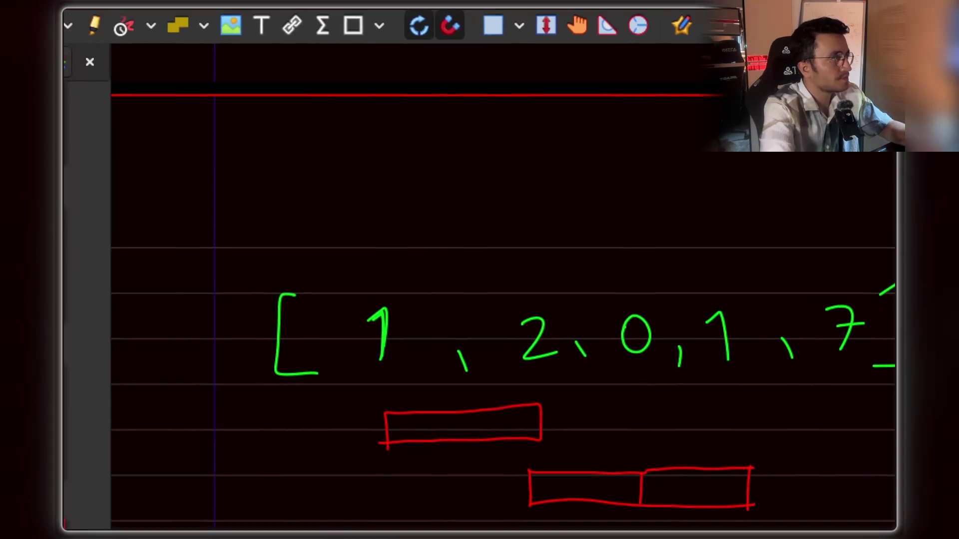
{"action": "scroll", "coordinate": [480, 192], "scroll_direction": "down", "scroll_amount": 3}
{"action": "scroll", "coordinate": [665, 161], "scroll_direction": "right", "scroll_amount": 9}
{"action": "scroll", "coordinate": [666, 160], "scroll_direction": "down", "scroll_amount": 2}
{"action": "scroll", "coordinate": [621, 100], "scroll_direction": "up", "scroll_amount": 3}
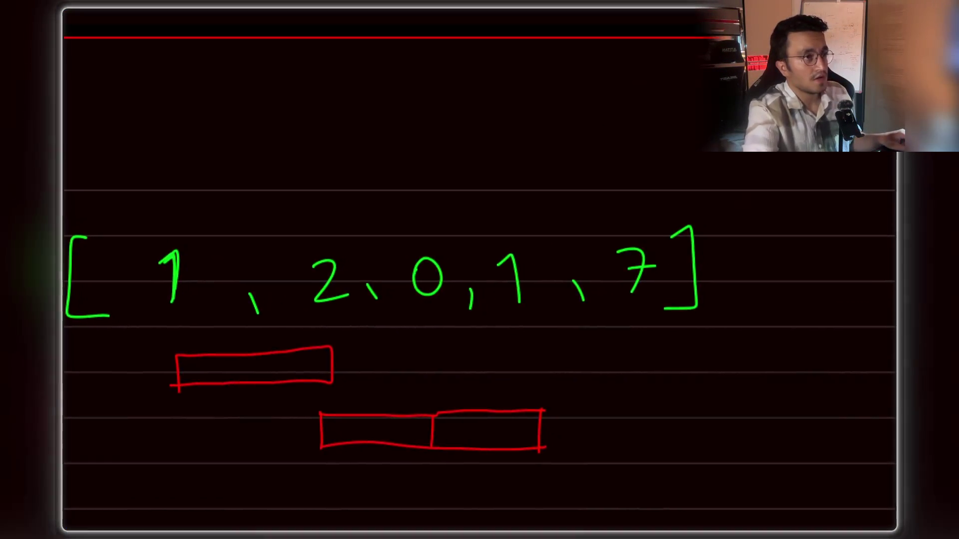
{"action": "scroll", "coordinate": [479, 269], "scroll_direction": "up", "scroll_amount": 1}
{"action": "scroll", "coordinate": [428, 269], "scroll_direction": "down", "scroll_amount": 3}
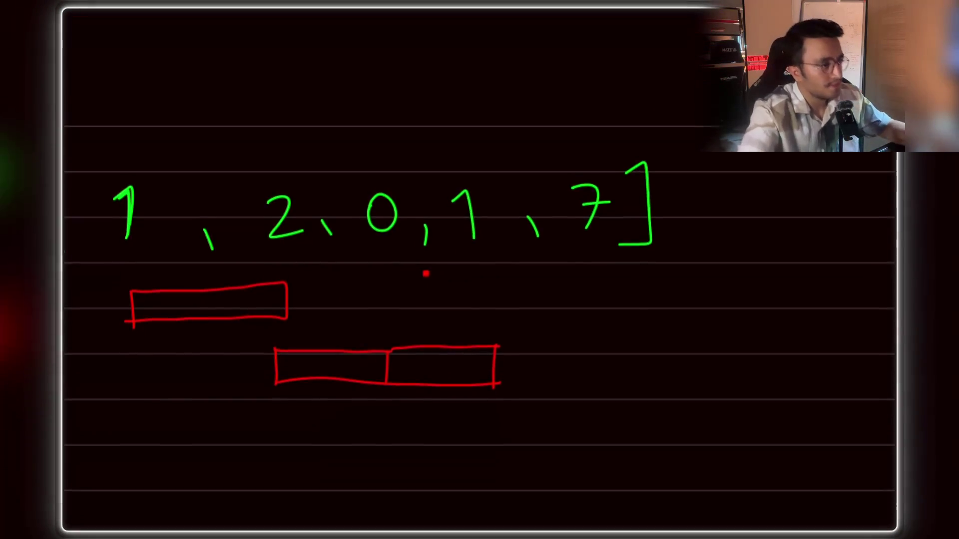
{"action": "mouse_move", "coordinate": [468, 387]}
{"action": "left_mouse_down"}
{"action": "mouse_move", "coordinate": [469, 355]}
{"action": "mouse_move", "coordinate": [568, 342]}
{"action": "mouse_move", "coordinate": [593, 340]}
{"action": "mouse_move", "coordinate": [542, 375]}
{"action": "mouse_move", "coordinate": [599, 373]}
{"action": "left_mouse_up"}
{"action": "left_click_drag", "start_coordinate": [589, 339], "coordinate": [587, 378]}
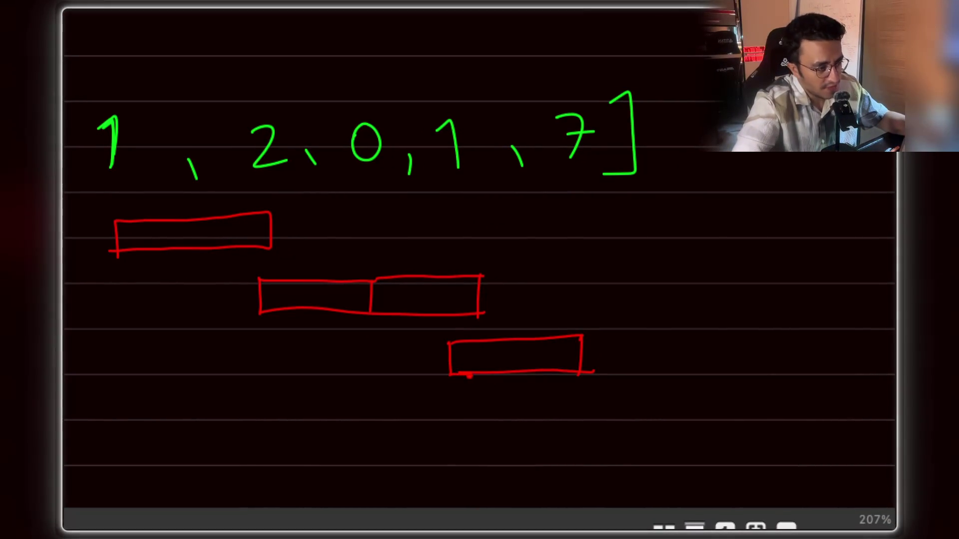
{"action": "scroll", "coordinate": [479, 270], "scroll_direction": "up", "scroll_amount": 5}
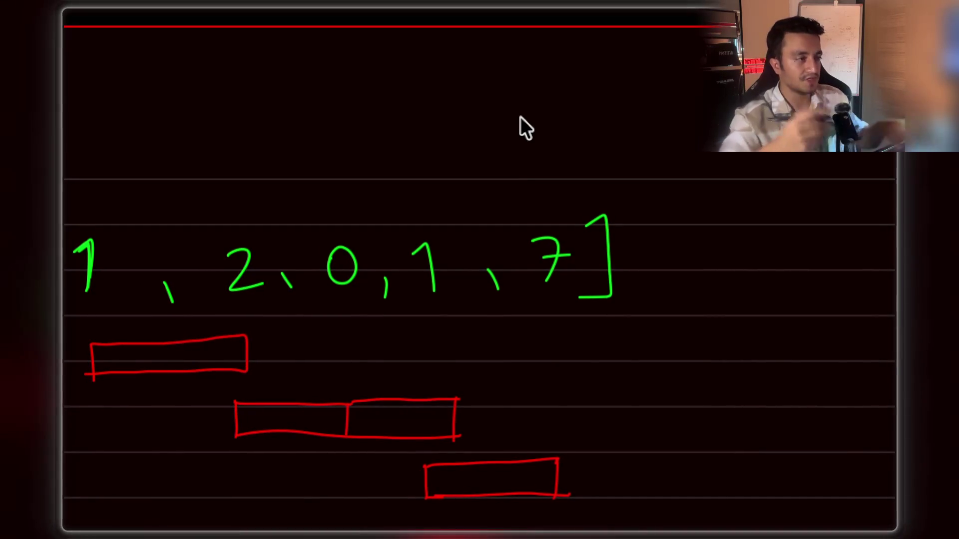
{"action": "scroll", "coordinate": [520, 116], "scroll_direction": "down", "scroll_amount": 2}
{"action": "scroll", "coordinate": [382, 351], "scroll_direction": "left", "scroll_amount": 5}
{"action": "scroll", "coordinate": [383, 351], "scroll_direction": "down", "scroll_amount": 3}
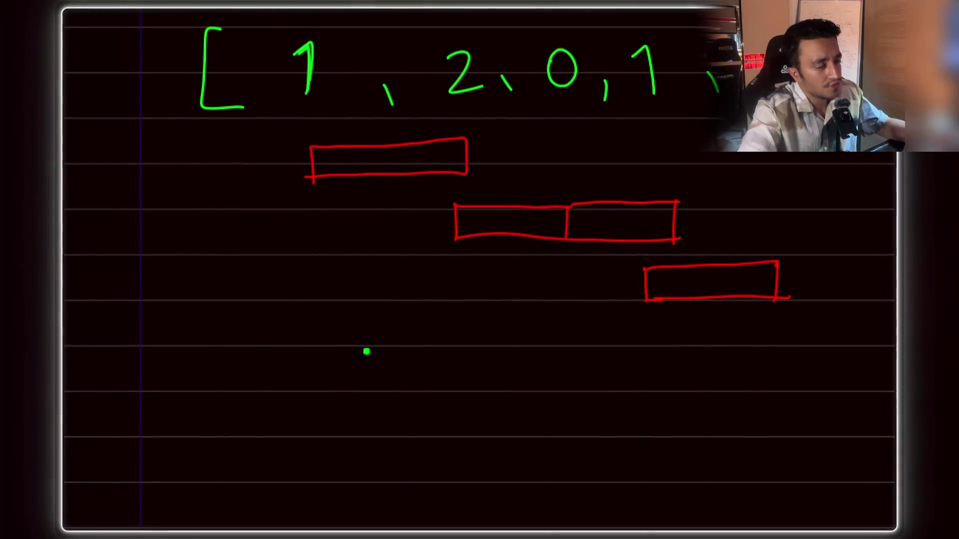
{"action": "mouse_move", "coordinate": [388, 379]}
{"action": "left_mouse_down"}
{"action": "mouse_move", "coordinate": [399, 355]}
{"action": "mouse_move", "coordinate": [424, 378]}
{"action": "mouse_move", "coordinate": [472, 375]}
{"action": "left_mouse_up"}
Step: Complete the green label 'maxReach' beneath the three red boxes
{"action": "left_click_drag", "start_coordinate": [473, 355], "coordinate": [459, 378]}
{"action": "mouse_move", "coordinate": [493, 331]}
{"action": "left_mouse_down"}
{"action": "mouse_move", "coordinate": [490, 372]}
{"action": "mouse_move", "coordinate": [562, 368]}
{"action": "left_mouse_up"}
{"action": "mouse_move", "coordinate": [574, 322]}
{"action": "left_mouse_down"}
{"action": "mouse_move", "coordinate": [573, 369]}
{"action": "mouse_move", "coordinate": [582, 369]}
{"action": "left_mouse_up"}
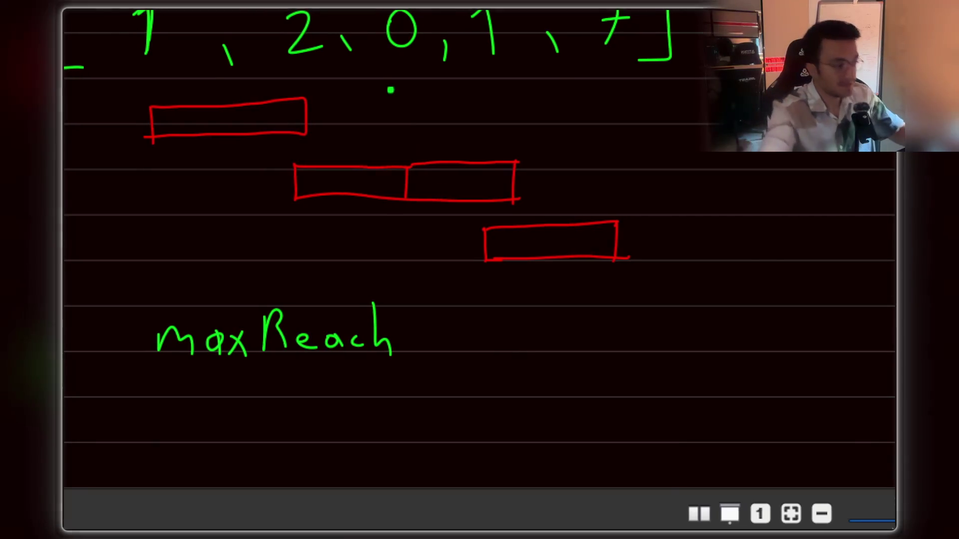
{"action": "scroll", "coordinate": [389, 90], "scroll_direction": "down", "scroll_amount": 5}
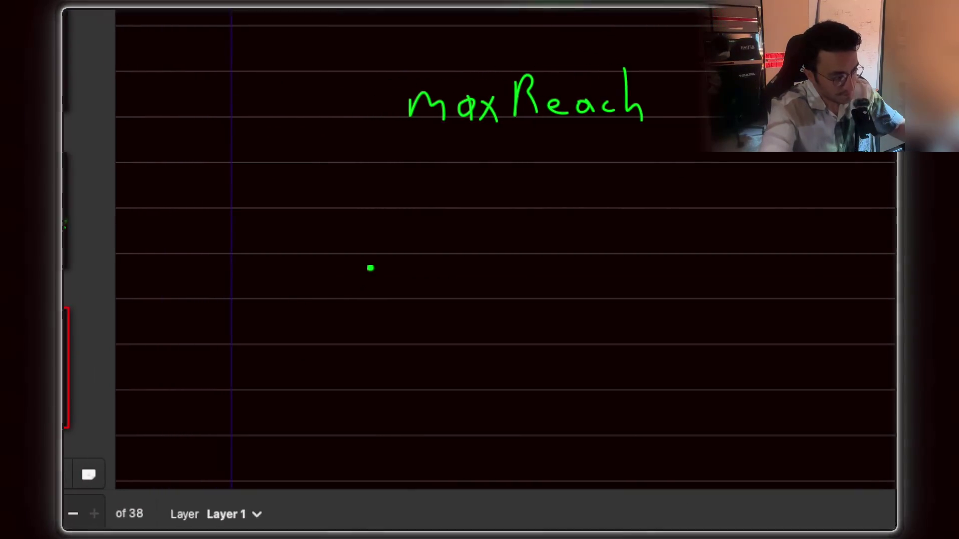
Step: Handwrite the second array [5, 7, 7, 7, 7, 5] in green below maxReach
{"action": "left_click_drag", "start_coordinate": [401, 267], "coordinate": [364, 317]}
{"action": "left_click_drag", "start_coordinate": [354, 255], "coordinate": [380, 333]}
{"action": "left_click_drag", "start_coordinate": [452, 308], "coordinate": [465, 334]}
{"action": "mouse_move", "coordinate": [504, 276]}
{"action": "left_mouse_down"}
{"action": "mouse_move", "coordinate": [517, 318]}
{"action": "mouse_move", "coordinate": [533, 325]}
{"action": "left_mouse_up"}
{"action": "mouse_move", "coordinate": [547, 275]}
{"action": "left_mouse_down"}
{"action": "mouse_move", "coordinate": [562, 318]}
{"action": "mouse_move", "coordinate": [583, 324]}
{"action": "left_mouse_up"}
{"action": "mouse_move", "coordinate": [581, 275]}
{"action": "left_mouse_down"}
{"action": "mouse_move", "coordinate": [595, 310]}
{"action": "mouse_move", "coordinate": [569, 327]}
{"action": "left_mouse_up"}
{"action": "left_click_drag", "start_coordinate": [538, 275], "coordinate": [548, 312]}
{"action": "left_click_drag", "start_coordinate": [600, 272], "coordinate": [563, 276]}
{"action": "left_click_drag", "start_coordinate": [579, 275], "coordinate": [574, 308]}
{"action": "left_click_drag", "start_coordinate": [616, 255], "coordinate": [606, 342]}
{"action": "scroll", "coordinate": [479, 300], "scroll_direction": "up", "scroll_amount": 3}
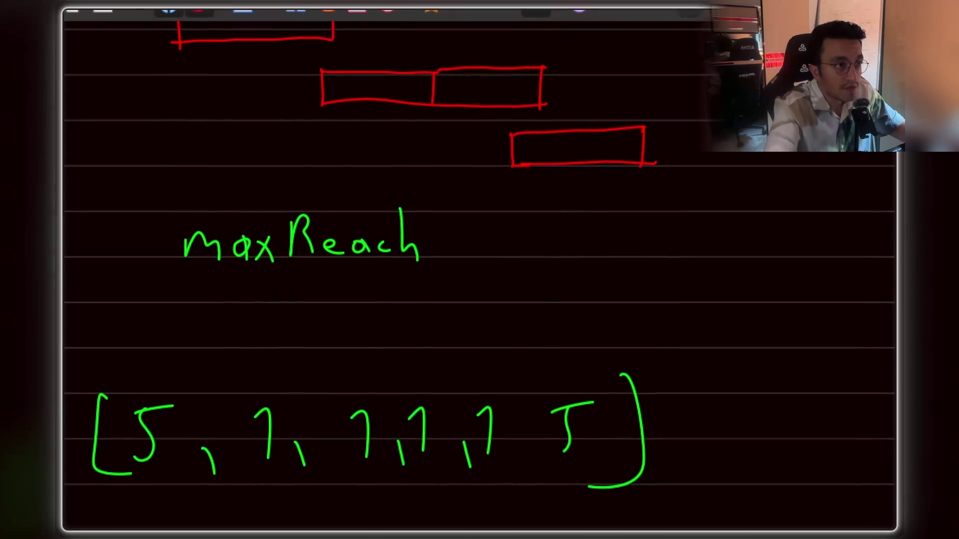
{"action": "scroll", "coordinate": [316, 398], "scroll_direction": "down", "scroll_amount": 3}
{"action": "scroll", "coordinate": [319, 381], "scroll_direction": "left", "scroll_amount": 5}
Step: Draw a long red box under the new array, spanning all its elements
{"action": "mouse_move", "coordinate": [370, 405]}
{"action": "left_mouse_down"}
{"action": "mouse_move", "coordinate": [370, 368]}
{"action": "mouse_move", "coordinate": [460, 349]}
{"action": "mouse_move", "coordinate": [605, 352]}
{"action": "mouse_move", "coordinate": [636, 343]}
{"action": "left_mouse_up"}
{"action": "mouse_move", "coordinate": [321, 368]}
{"action": "left_mouse_down"}
{"action": "mouse_move", "coordinate": [674, 384]}
{"action": "mouse_move", "coordinate": [620, 382]}
{"action": "left_mouse_up"}
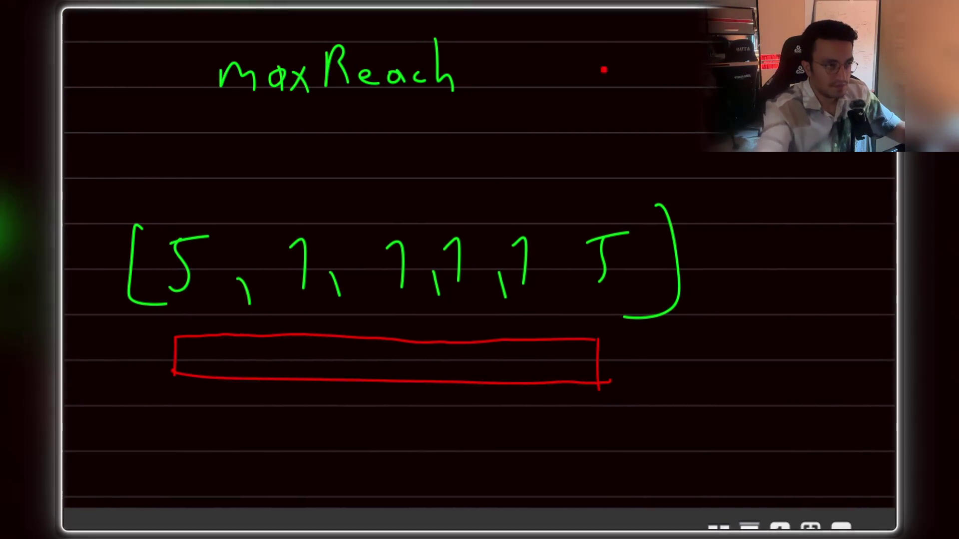
{"action": "scroll", "coordinate": [593, 94], "scroll_direction": "up", "scroll_amount": 5}
{"action": "scroll", "coordinate": [388, 418], "scroll_direction": "down", "scroll_amount": 4}
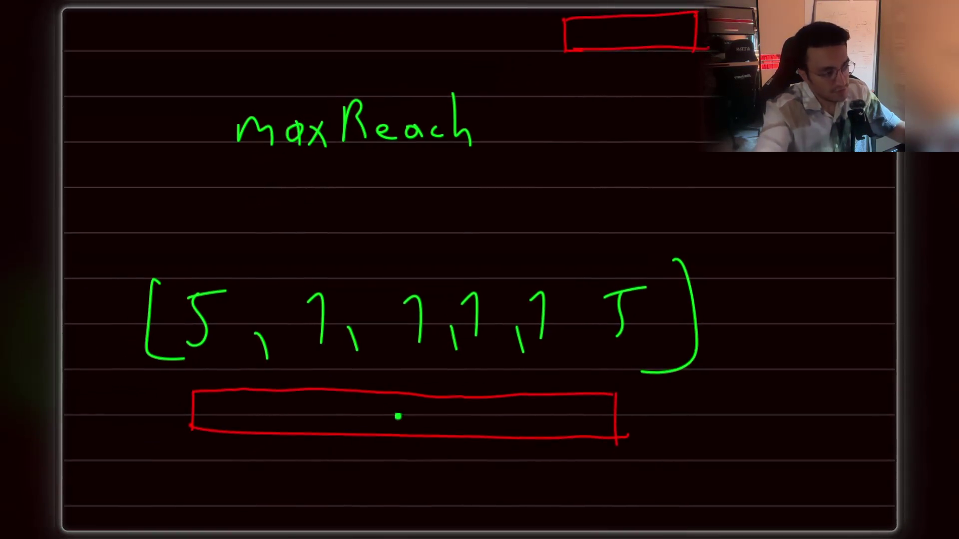
{"action": "left_click_drag", "start_coordinate": [423, 376], "coordinate": [433, 360]}
{"action": "scroll", "coordinate": [434, 368], "scroll_direction": "down", "scroll_amount": 3}
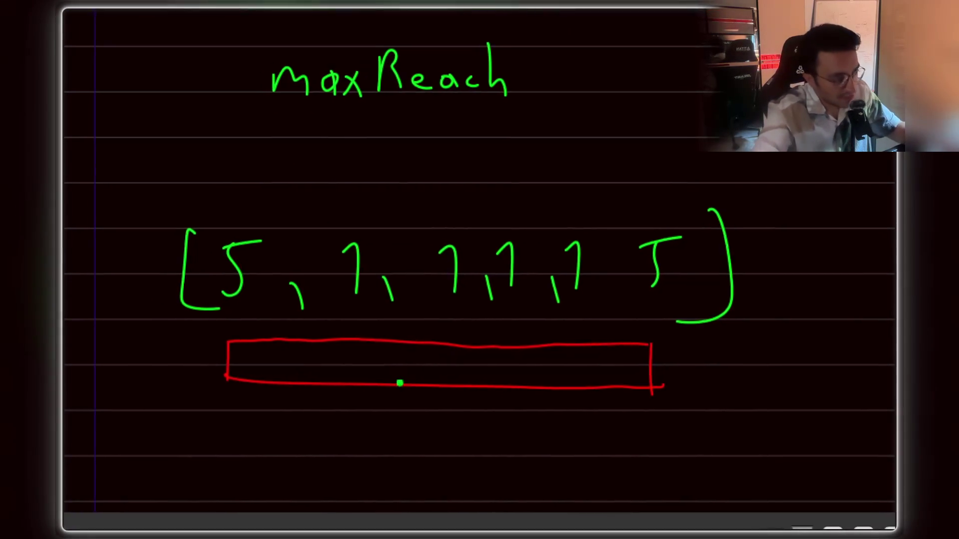
{"action": "scroll", "coordinate": [418, 225], "scroll_direction": "left", "scroll_amount": 4}
Step: Draw a green jump arc above the array from the 5 to a 7
{"action": "mouse_move", "coordinate": [381, 142]}
{"action": "left_mouse_down"}
{"action": "mouse_move", "coordinate": [455, 101]}
{"action": "mouse_move", "coordinate": [486, 141]}
{"action": "mouse_move", "coordinate": [497, 129]}
{"action": "mouse_move", "coordinate": [571, 133]}
{"action": "mouse_move", "coordinate": [579, 125]}
{"action": "mouse_move", "coordinate": [574, 135]}
{"action": "left_mouse_up"}
{"action": "scroll", "coordinate": [549, 114], "scroll_direction": "right", "scroll_amount": 2}
{"action": "scroll", "coordinate": [549, 200], "scroll_direction": "right", "scroll_amount": 3}
{"action": "scroll", "coordinate": [390, 250], "scroll_direction": "left", "scroll_amount": 3}
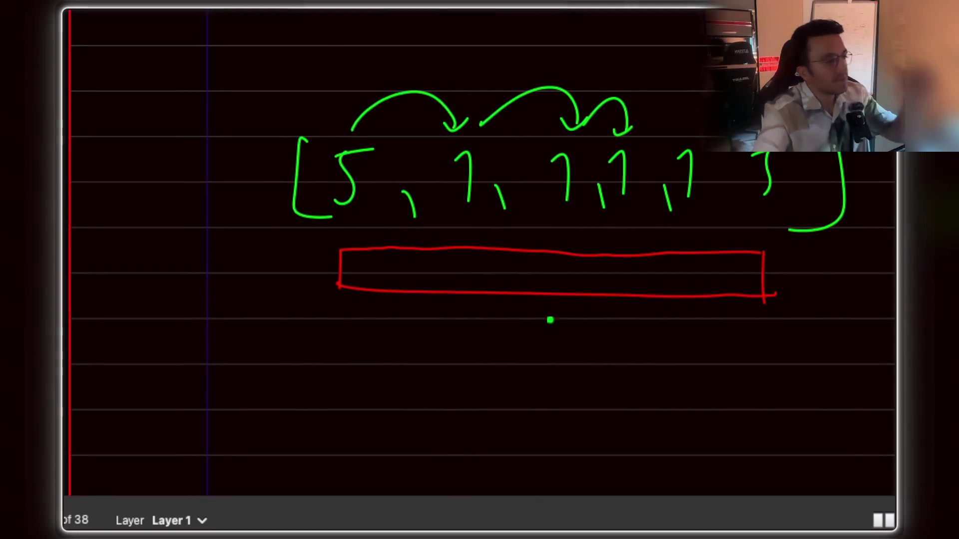
{"action": "scroll", "coordinate": [550, 319], "scroll_direction": "down", "scroll_amount": 3}
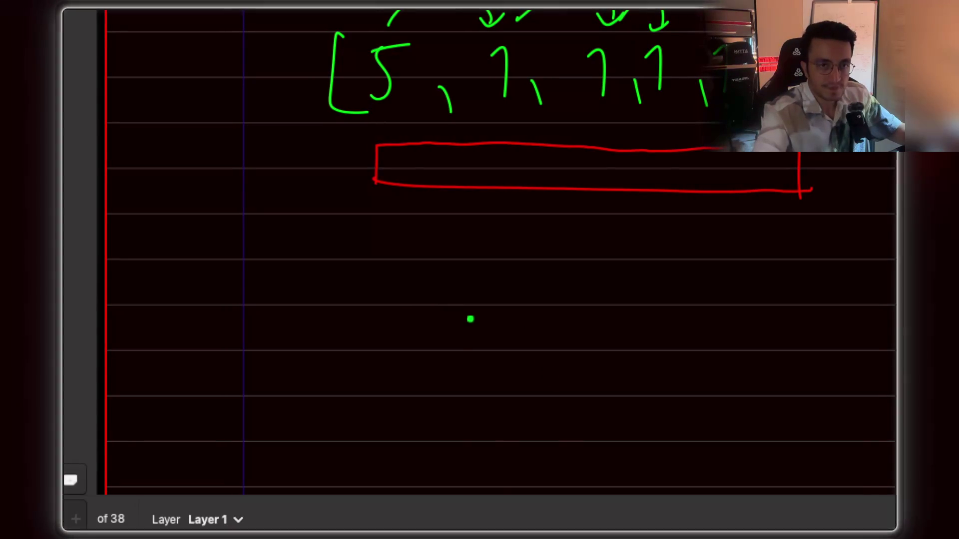
Step: Handwrite 'for( i=0,1,2,3)' in green beneath the red rectangle
{"action": "left_click_drag", "start_coordinate": [438, 316], "coordinate": [432, 349]}
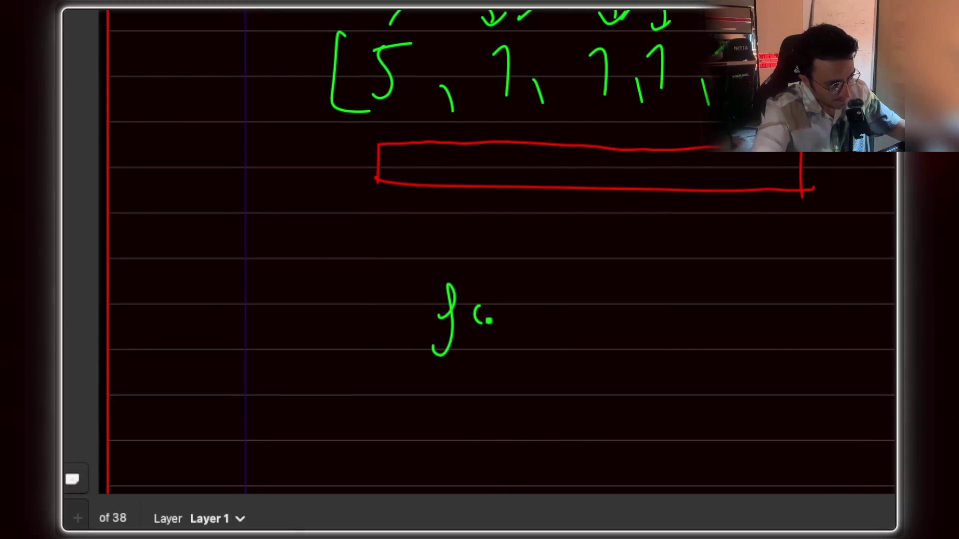
{"action": "left_click_drag", "start_coordinate": [507, 308], "coordinate": [524, 298]}
{"action": "left_click_drag", "start_coordinate": [553, 269], "coordinate": [559, 337]}
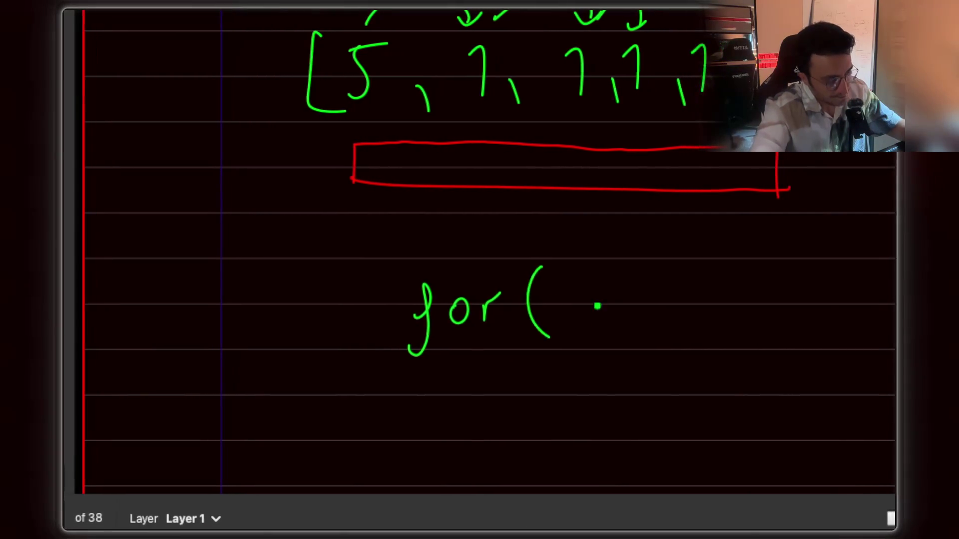
{"action": "left_click_drag", "start_coordinate": [683, 264], "coordinate": [688, 331]}
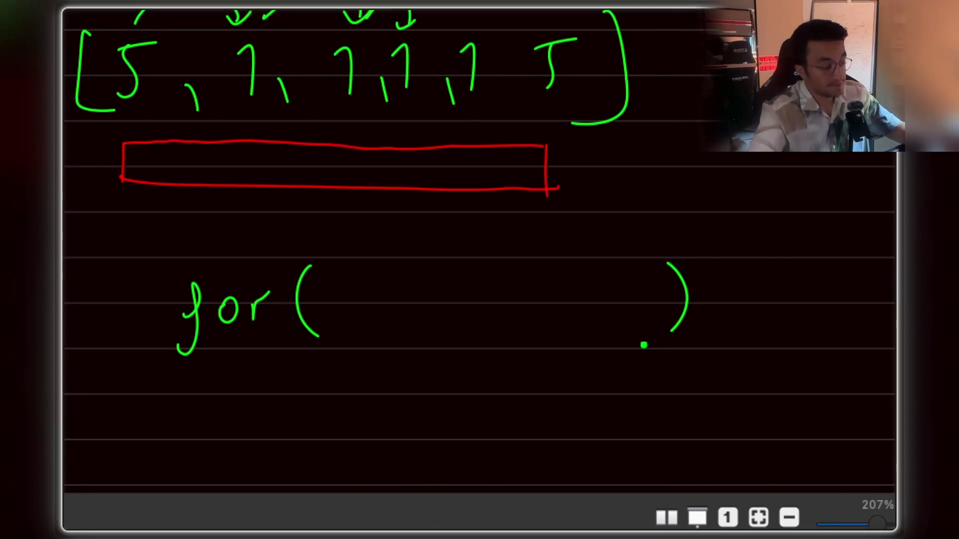
{"action": "scroll", "coordinate": [626, 309], "scroll_direction": "down", "scroll_amount": 5}
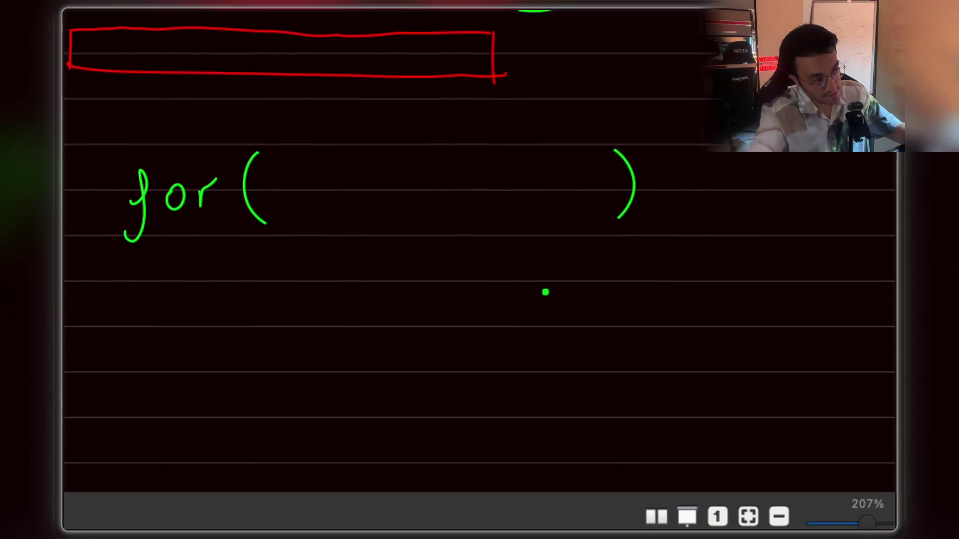
{"action": "scroll", "coordinate": [548, 285], "scroll_direction": "up", "scroll_amount": 4}
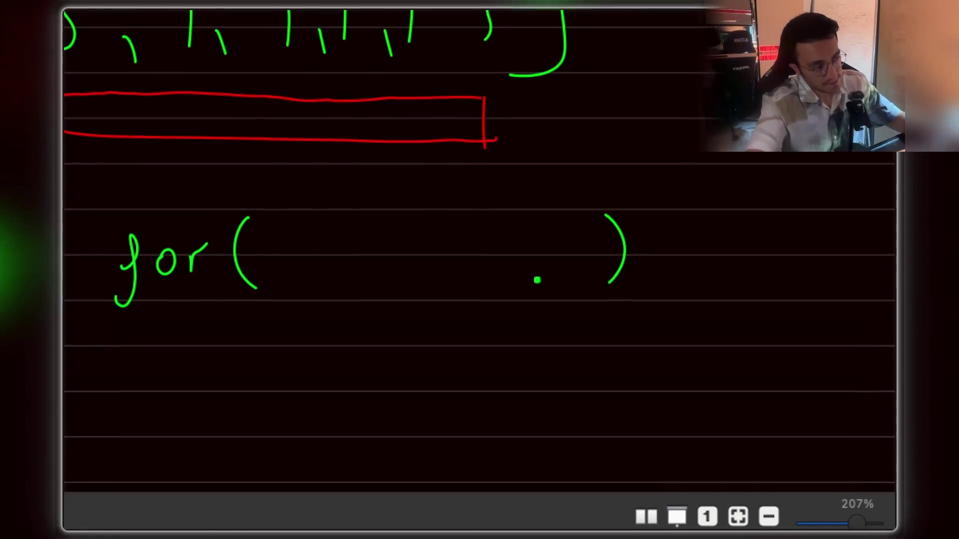
{"action": "left_click_drag", "start_coordinate": [402, 238], "coordinate": [402, 262]}
{"action": "left_click", "coordinate": [428, 245]}
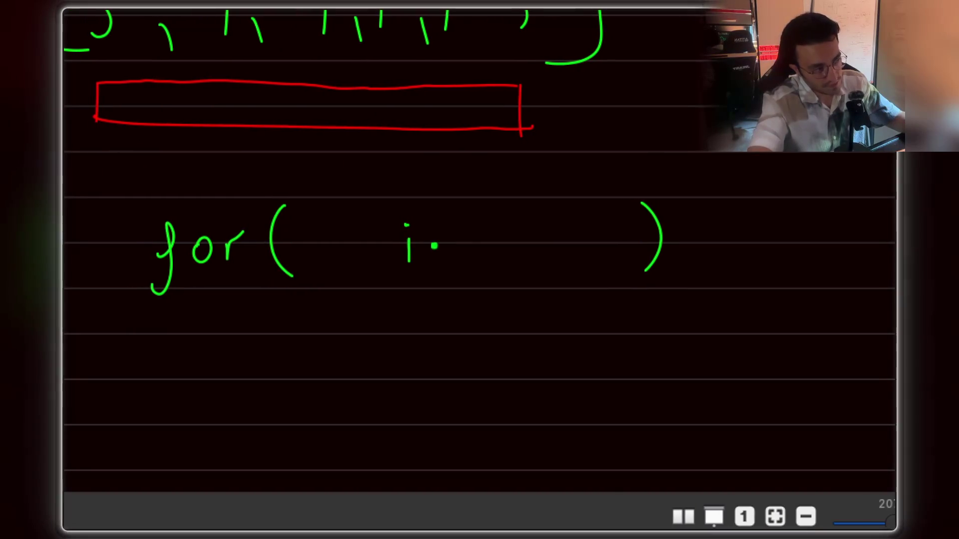
{"action": "mouse_move", "coordinate": [510, 247]}
{"action": "left_mouse_down"}
{"action": "mouse_move", "coordinate": [508, 257]}
{"action": "mouse_move", "coordinate": [608, 254]}
{"action": "left_mouse_up"}
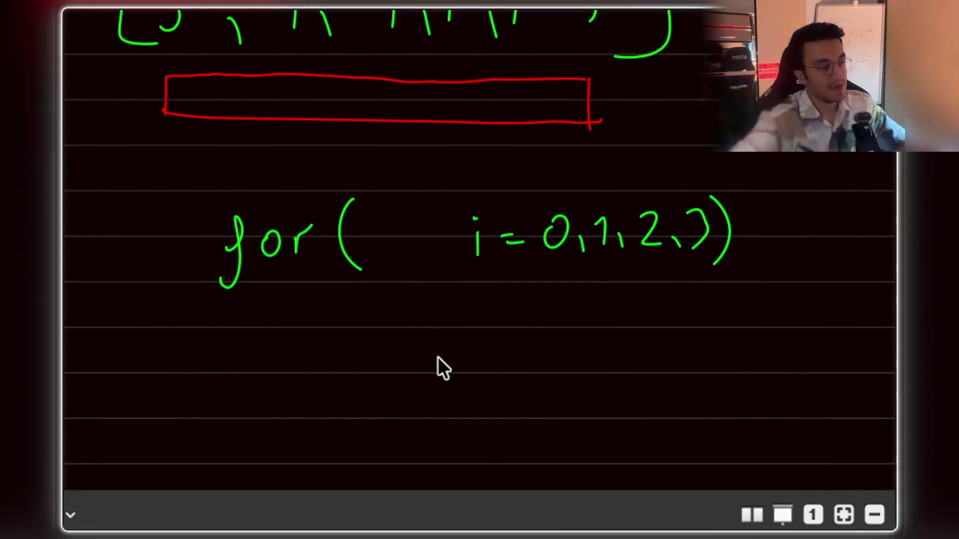
{"action": "scroll", "coordinate": [438, 357], "scroll_direction": "down", "scroll_amount": 2}
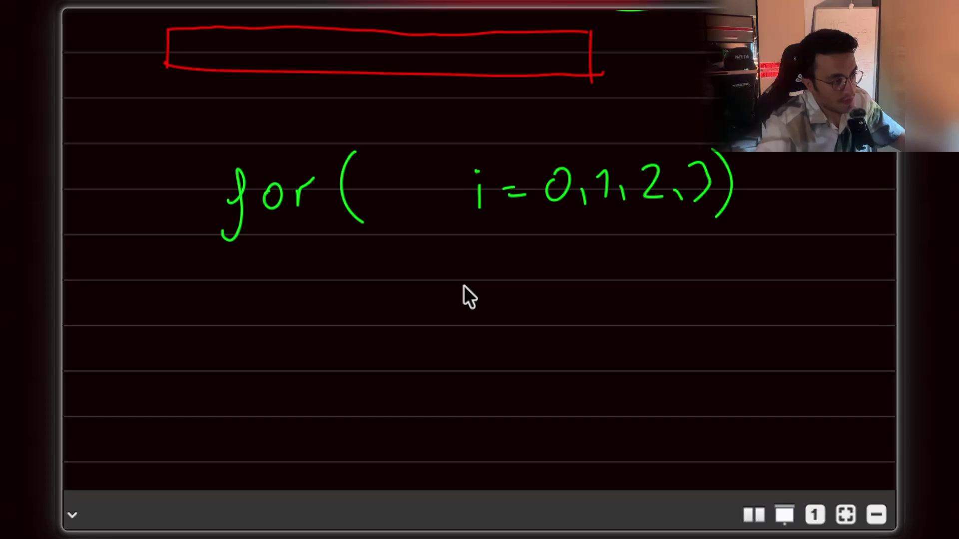
{"action": "scroll", "coordinate": [463, 285], "scroll_direction": "down", "scroll_amount": 2}
Step: Handwrite 'maxReach' in green under the for loop and add a dot after it
{"action": "left_click_drag", "start_coordinate": [381, 310], "coordinate": [440, 299]}
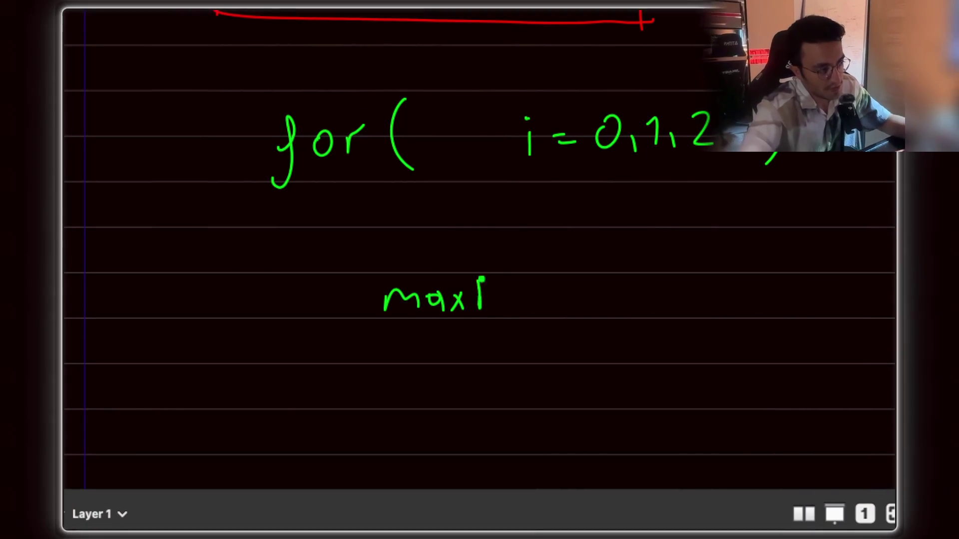
{"action": "left_click_drag", "start_coordinate": [520, 300], "coordinate": [521, 310]}
{"action": "left_click_drag", "start_coordinate": [541, 262], "coordinate": [558, 310]}
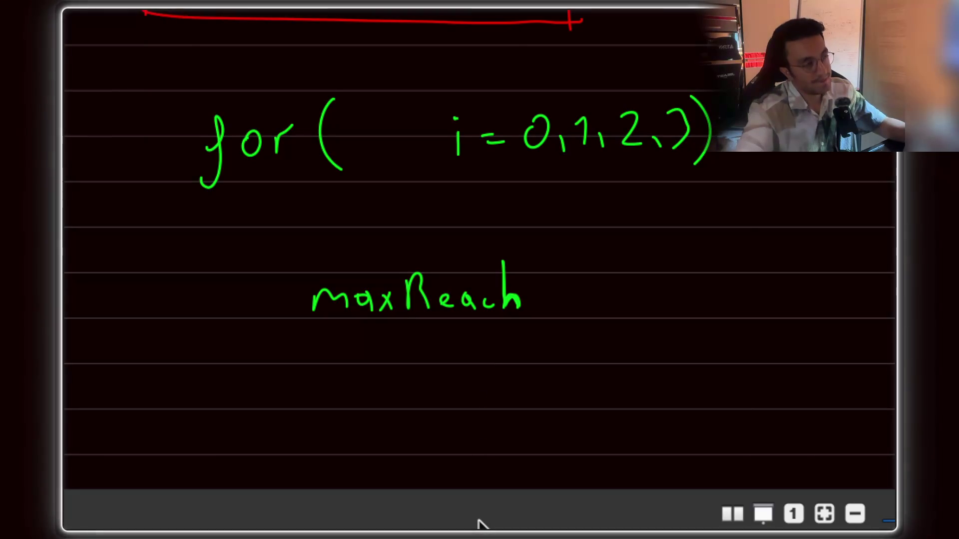
{"action": "scroll", "coordinate": [472, 412], "scroll_direction": "up", "scroll_amount": 3}
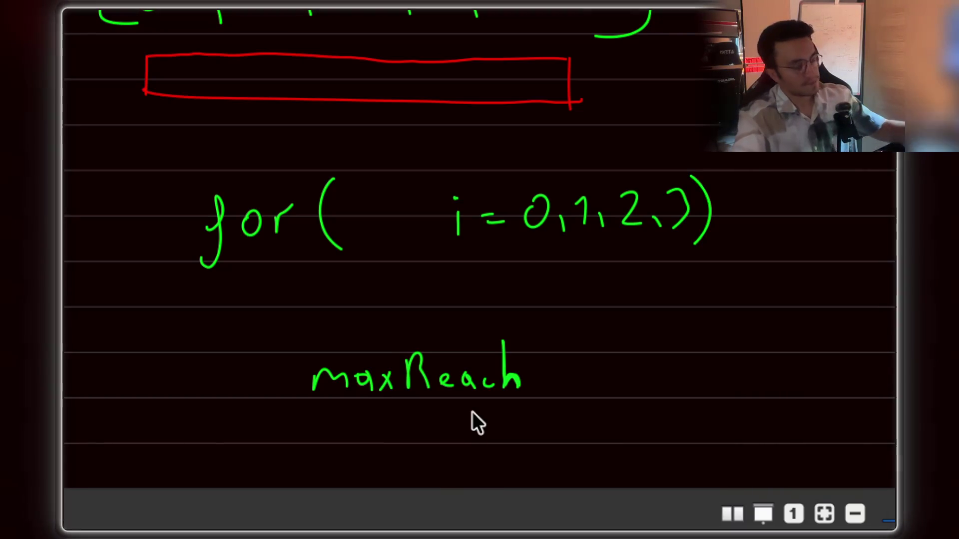
{"action": "scroll", "coordinate": [472, 412], "scroll_direction": "right", "scroll_amount": 2}
{"action": "left_click", "coordinate": [518, 391]}
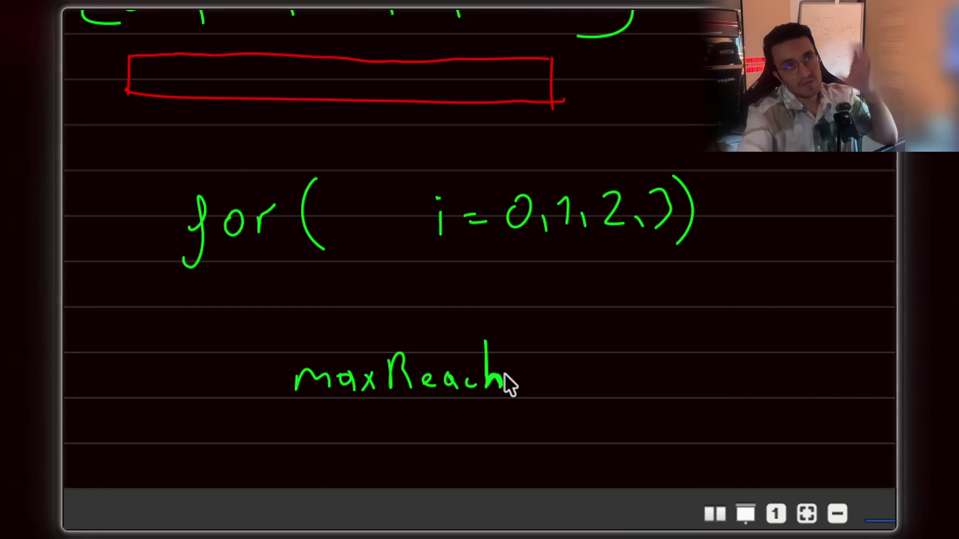
Step: Draw green downward arrows above the fourth 1 and the final 5 of the array
{"action": "left_click_drag", "start_coordinate": [491, 369], "coordinate": [500, 384]}
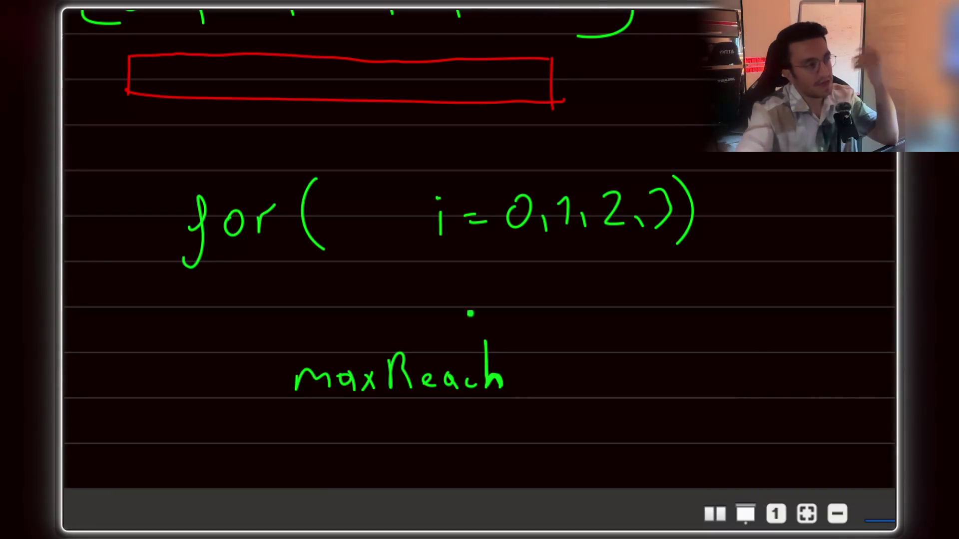
{"action": "scroll", "coordinate": [474, 321], "scroll_direction": "up", "scroll_amount": 5}
{"action": "mouse_move", "coordinate": [473, 30]}
{"action": "left_mouse_down"}
{"action": "mouse_move", "coordinate": [473, 75]}
{"action": "mouse_move", "coordinate": [485, 71]}
{"action": "left_mouse_up"}
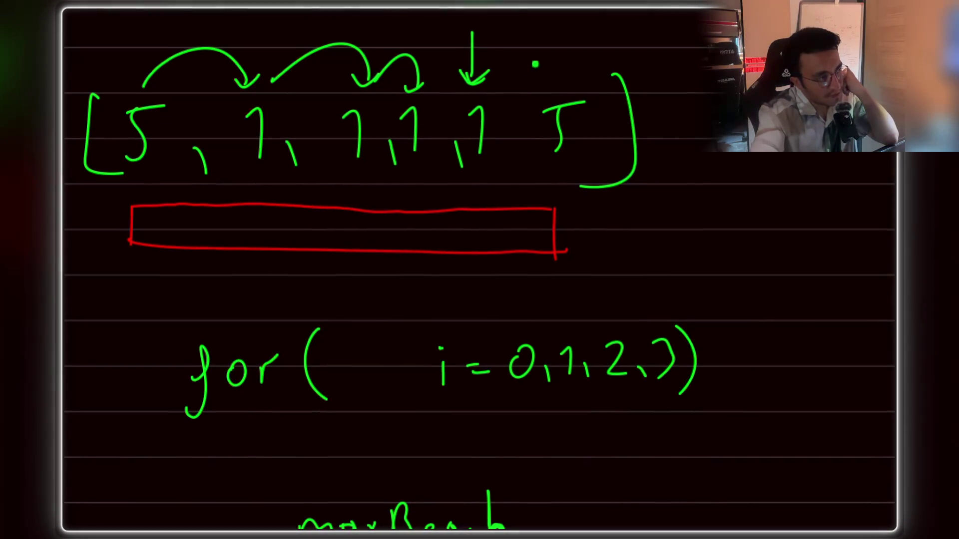
{"action": "scroll", "coordinate": [533, 65], "scroll_direction": "up", "scroll_amount": 2}
{"action": "mouse_move", "coordinate": [547, 41]}
{"action": "left_mouse_down"}
{"action": "mouse_move", "coordinate": [547, 77]}
{"action": "mouse_move", "coordinate": [557, 71]}
{"action": "left_mouse_up"}
{"action": "scroll", "coordinate": [426, 344], "scroll_direction": "down", "scroll_amount": 3}
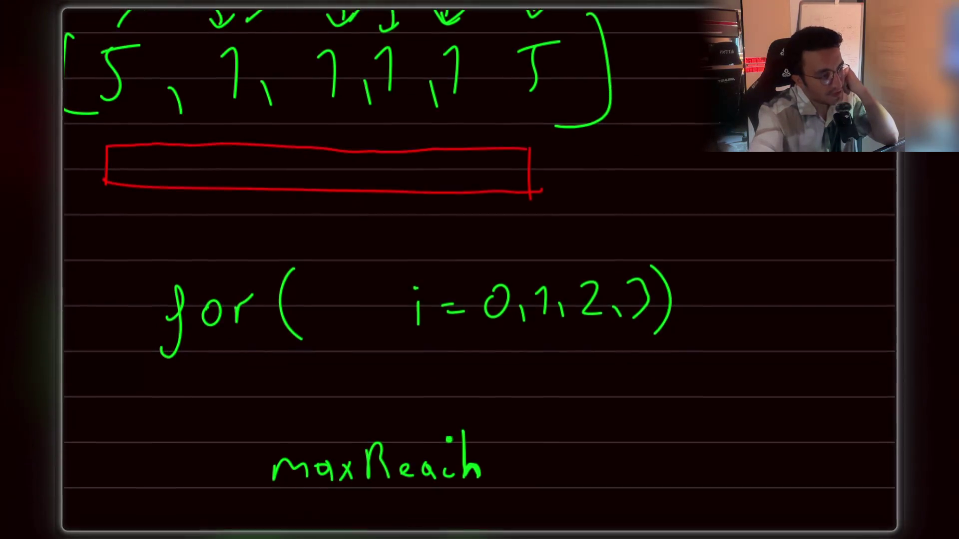
Step: Select and deselect the handwritten maxReach, then begin an 'if' below the for loop
{"action": "left_click_drag", "start_coordinate": [426, 341], "coordinate": [435, 321]}
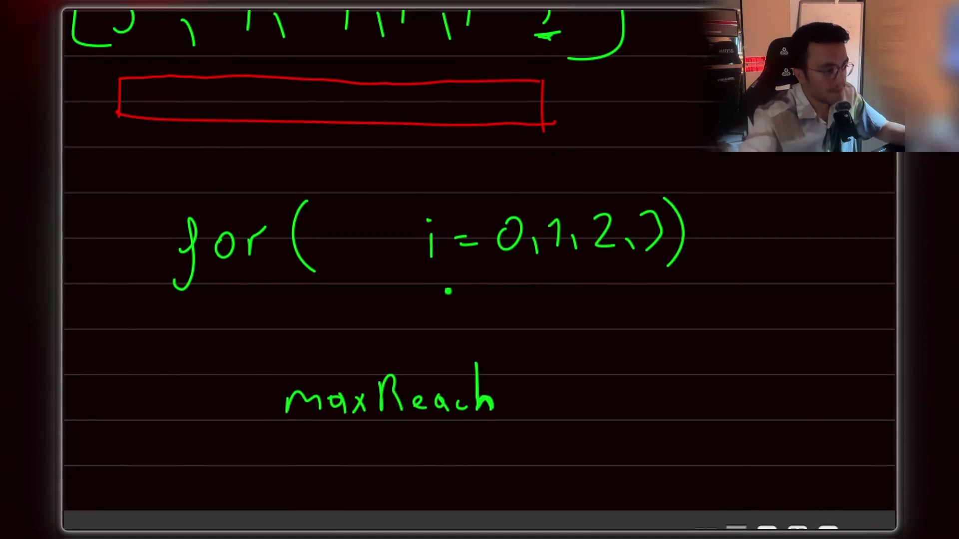
{"action": "scroll", "coordinate": [434, 332], "scroll_direction": "down", "scroll_amount": 3}
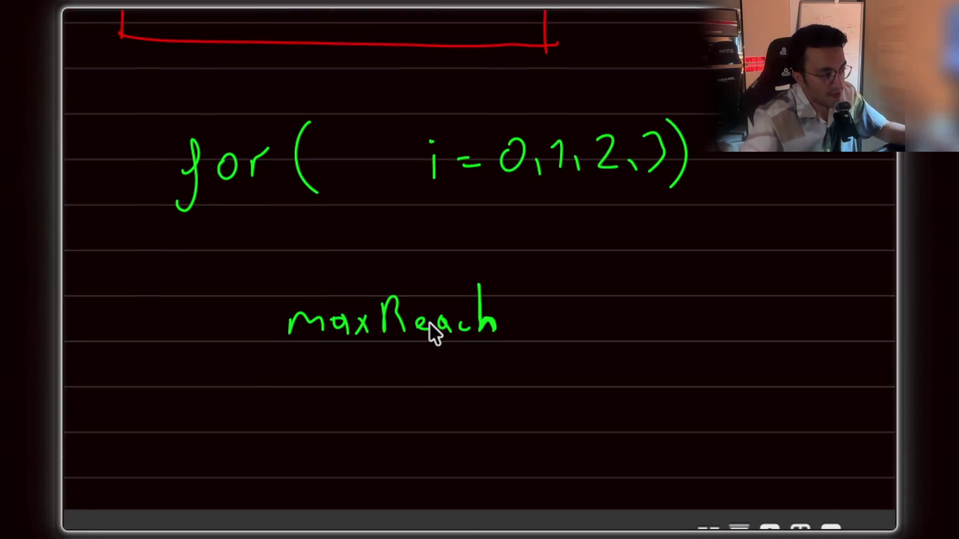
{"action": "scroll", "coordinate": [435, 331], "scroll_direction": "left", "scroll_amount": 5}
{"action": "scroll", "coordinate": [480, 270], "scroll_direction": "up", "scroll_amount": 2}
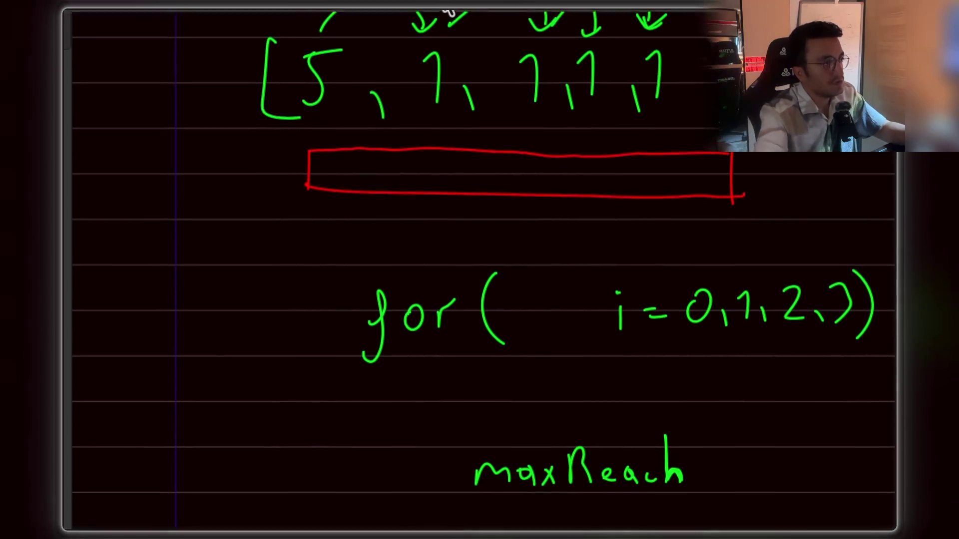
{"action": "scroll", "coordinate": [460, 314], "scroll_direction": "down", "scroll_amount": 4}
{"action": "scroll", "coordinate": [460, 315], "scroll_direction": "right", "scroll_amount": 3}
{"action": "left_click_drag", "start_coordinate": [363, 290], "coordinate": [612, 378]}
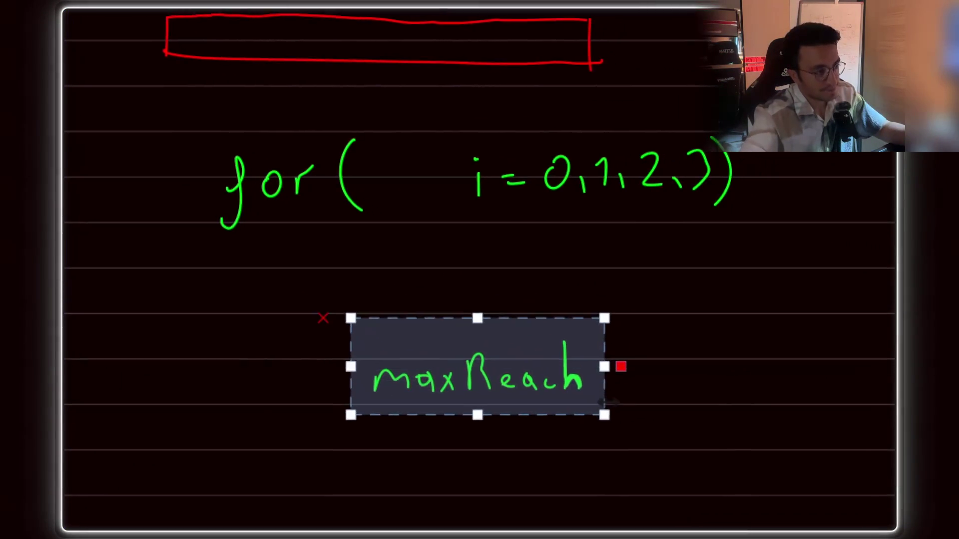
{"action": "left_click", "coordinate": [400, 175]}
{"action": "scroll", "coordinate": [400, 175], "scroll_direction": "up", "scroll_amount": 5}
{"action": "scroll", "coordinate": [400, 175], "scroll_direction": "left", "scroll_amount": 5}
{"action": "scroll", "coordinate": [675, 360], "scroll_direction": "down", "scroll_amount": 5}
{"action": "scroll", "coordinate": [675, 360], "scroll_direction": "right", "scroll_amount": 8}
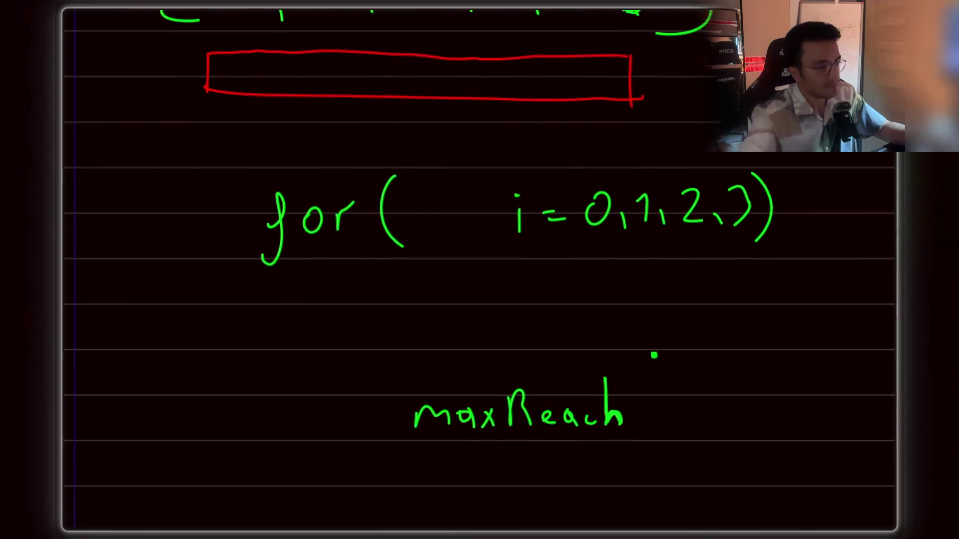
{"action": "scroll", "coordinate": [579, 275], "scroll_direction": "up", "scroll_amount": 3}
{"action": "scroll", "coordinate": [549, 249], "scroll_direction": "right", "scroll_amount": 2}
{"action": "scroll", "coordinate": [549, 248], "scroll_direction": "down", "scroll_amount": 1}
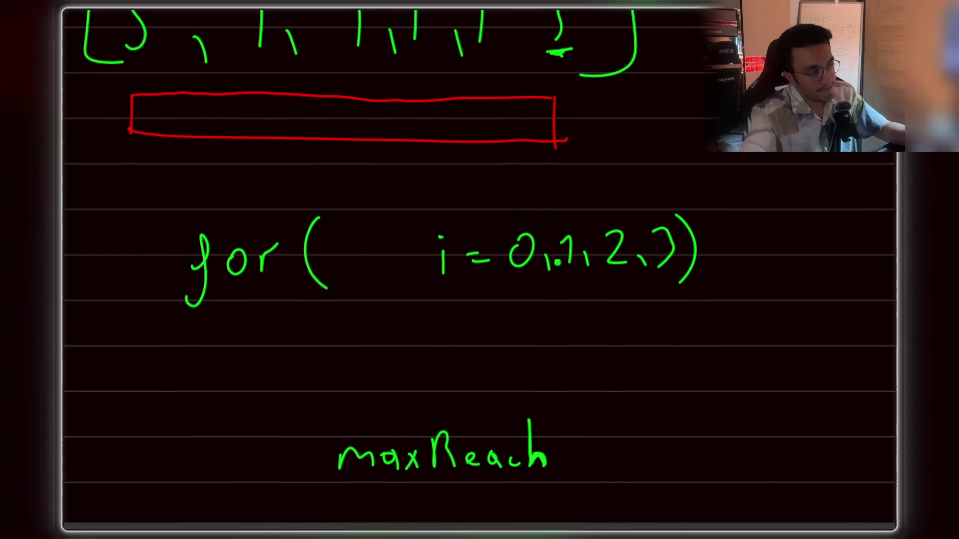
{"action": "scroll", "coordinate": [541, 259], "scroll_direction": "down", "scroll_amount": 2}
{"action": "scroll", "coordinate": [541, 260], "scroll_direction": "right", "scroll_amount": 1}
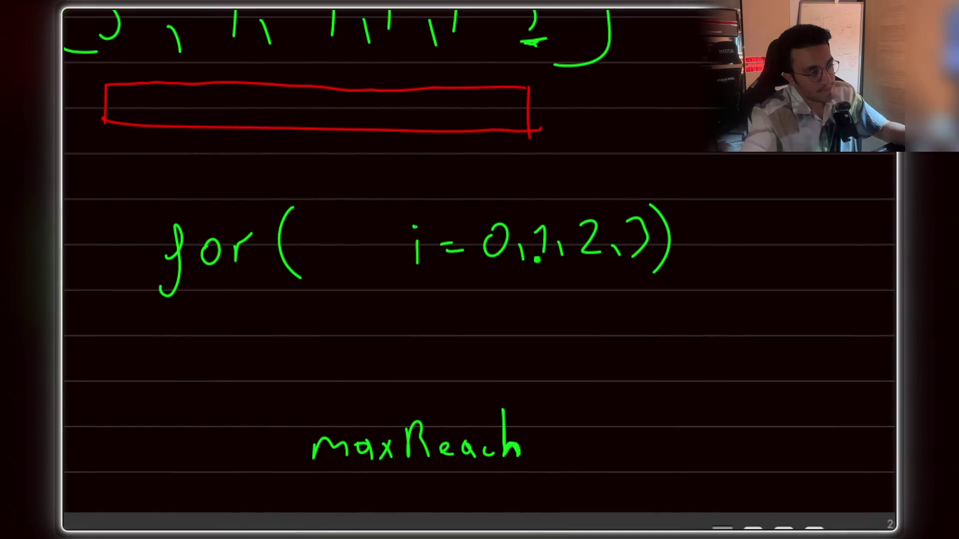
{"action": "scroll", "coordinate": [391, 311], "scroll_direction": "left", "scroll_amount": 5}
{"action": "scroll", "coordinate": [392, 312], "scroll_direction": "down", "scroll_amount": 1}
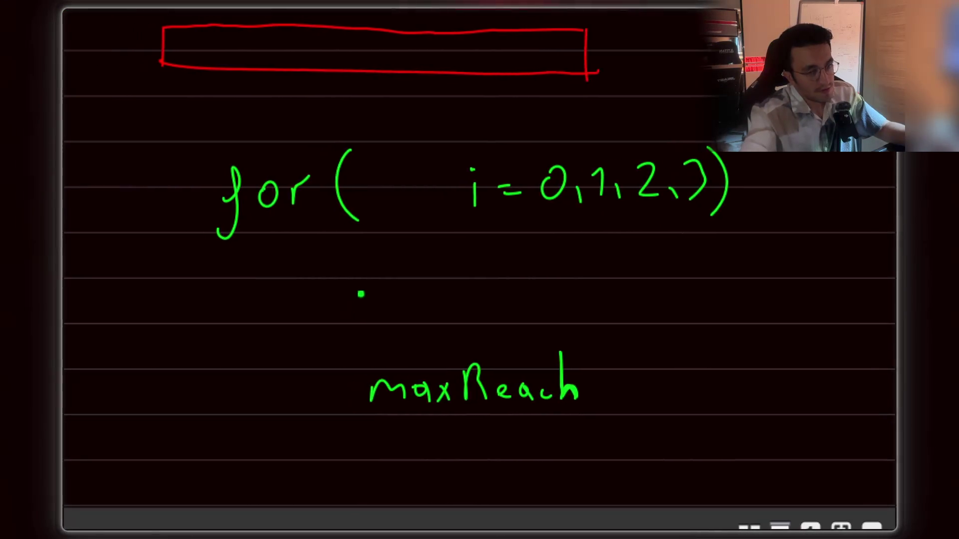
{"action": "scroll", "coordinate": [409, 257], "scroll_direction": "left", "scroll_amount": 2}
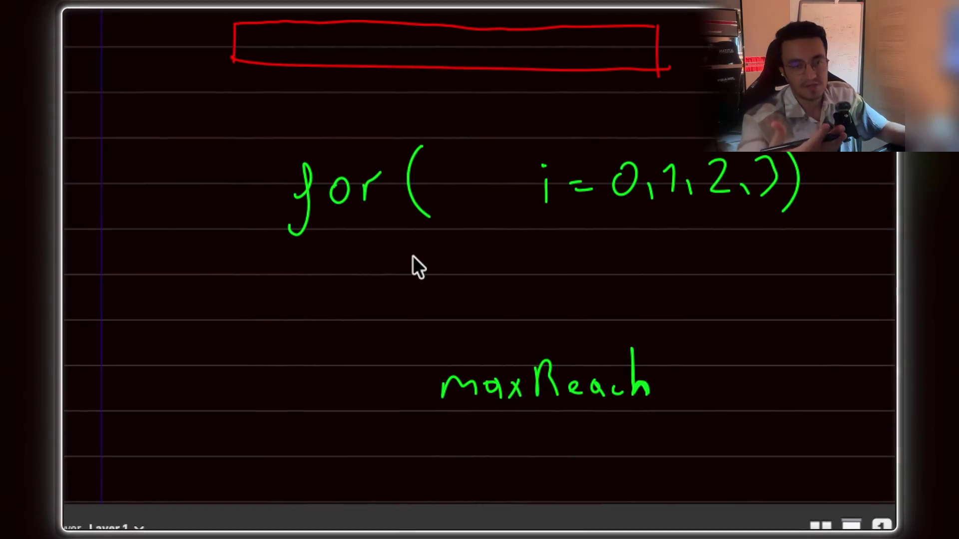
{"action": "scroll", "coordinate": [432, 289], "scroll_direction": "left", "scroll_amount": 1}
{"action": "left_click", "coordinate": [426, 263]}
Step: Write 'if(' under the for loop and start its condition
{"action": "left_click_drag", "start_coordinate": [428, 277], "coordinate": [437, 310]}
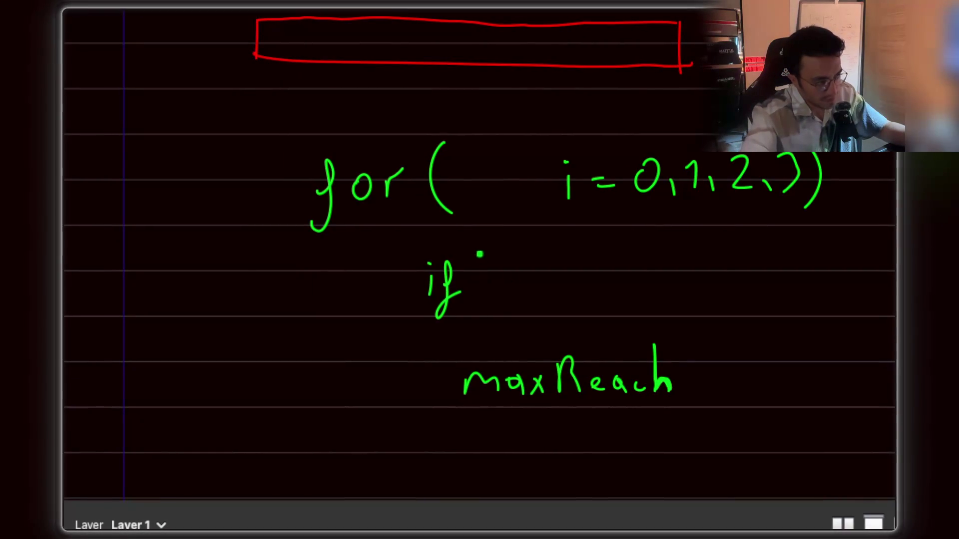
{"action": "left_click_drag", "start_coordinate": [491, 245], "coordinate": [479, 267]}
{"action": "scroll", "coordinate": [464, 274], "scroll_direction": "right", "scroll_amount": 2}
{"action": "left_click_drag", "start_coordinate": [545, 266], "coordinate": [544, 285]}
{"action": "scroll", "coordinate": [479, 274], "scroll_direction": "right", "scroll_amount": 1}
{"action": "left_click", "coordinate": [534, 278]}
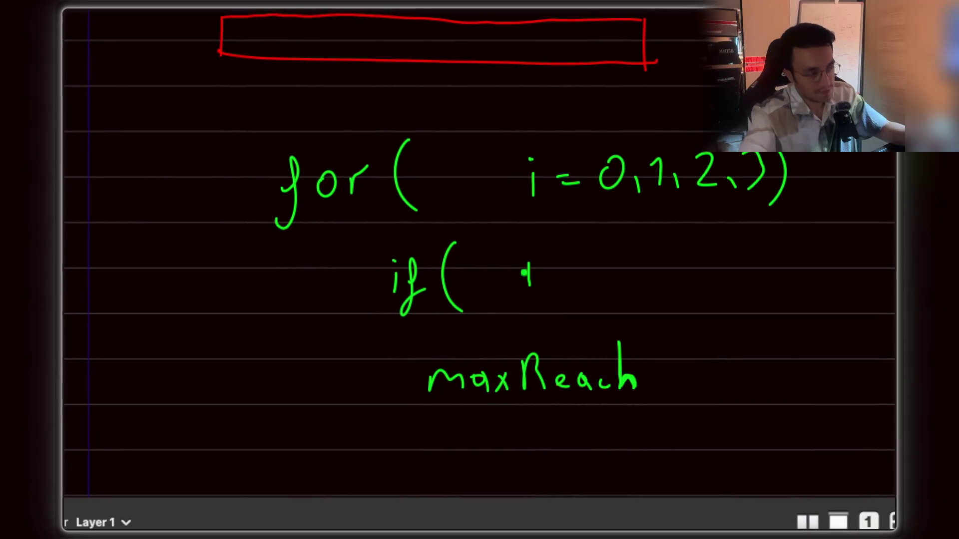
{"action": "scroll", "coordinate": [543, 257], "scroll_direction": "right", "scroll_amount": 4}
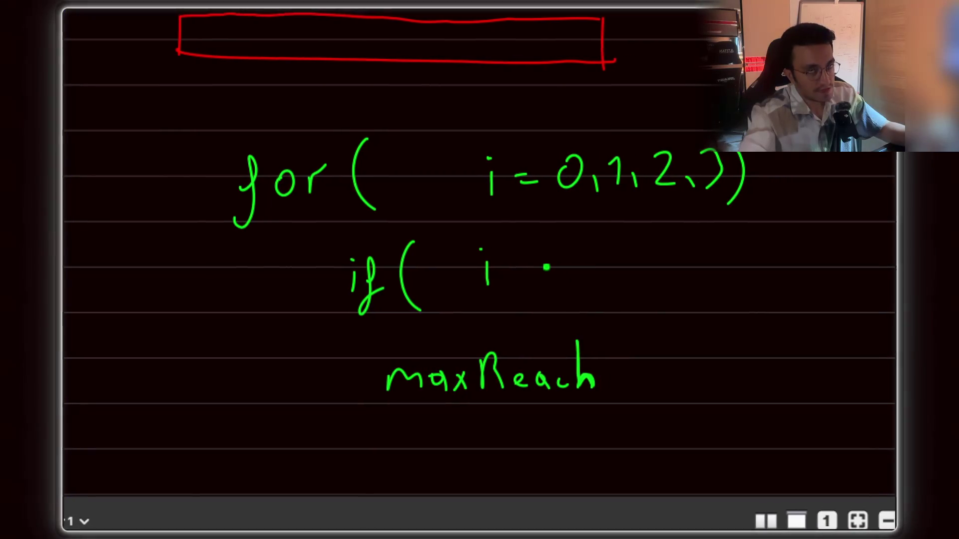
{"action": "scroll", "coordinate": [540, 268], "scroll_direction": "right", "scroll_amount": 1}
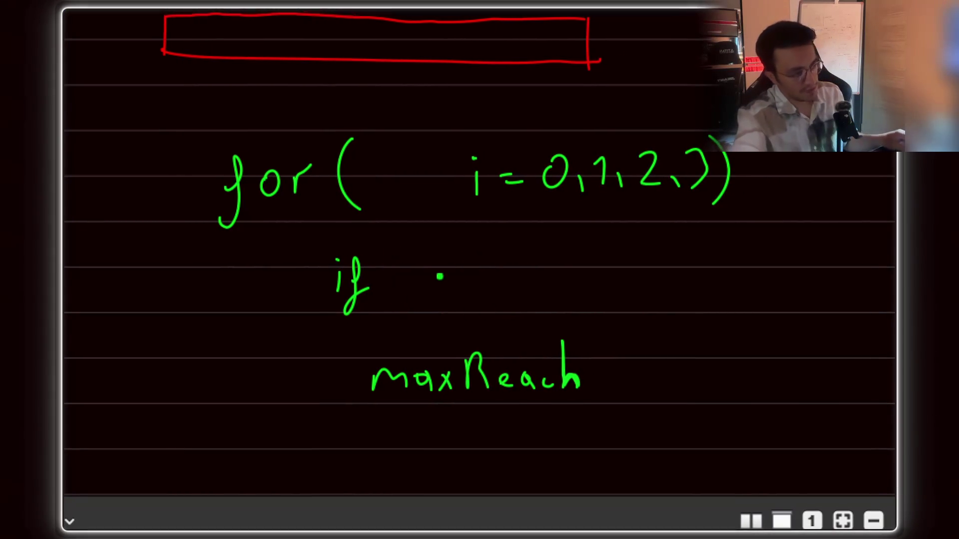
{"action": "scroll", "coordinate": [439, 279], "scroll_direction": "left", "scroll_amount": 2}
Step: Complete the condition 'maxReach < i' and close the parenthesis
{"action": "left_click_drag", "start_coordinate": [416, 233], "coordinate": [403, 259]}
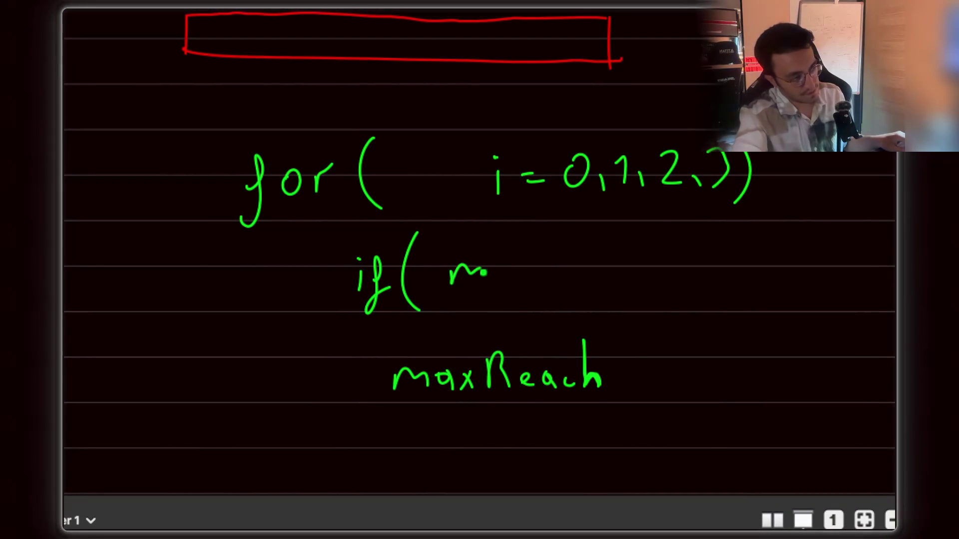
{"action": "left_click_drag", "start_coordinate": [505, 262], "coordinate": [511, 282]}
{"action": "scroll", "coordinate": [536, 280], "scroll_direction": "right", "scroll_amount": 2}
{"action": "mouse_move", "coordinate": [528, 243]}
{"action": "left_mouse_down"}
{"action": "mouse_move", "coordinate": [529, 284]}
{"action": "mouse_move", "coordinate": [575, 274]}
{"action": "mouse_move", "coordinate": [552, 283]}
{"action": "mouse_move", "coordinate": [562, 280]}
{"action": "left_mouse_up"}
{"action": "scroll", "coordinate": [549, 270], "scroll_direction": "right", "scroll_amount": 2}
{"action": "mouse_move", "coordinate": [574, 227]}
{"action": "left_mouse_down"}
{"action": "mouse_move", "coordinate": [589, 280]}
{"action": "mouse_move", "coordinate": [624, 253]}
{"action": "mouse_move", "coordinate": [627, 277]}
{"action": "mouse_move", "coordinate": [661, 249]}
{"action": "left_mouse_up"}
{"action": "scroll", "coordinate": [614, 265], "scroll_direction": "right", "scroll_amount": 1}
{"action": "left_click_drag", "start_coordinate": [666, 212], "coordinate": [665, 295]}
{"action": "scroll", "coordinate": [599, 269], "scroll_direction": "right", "scroll_amount": 1}
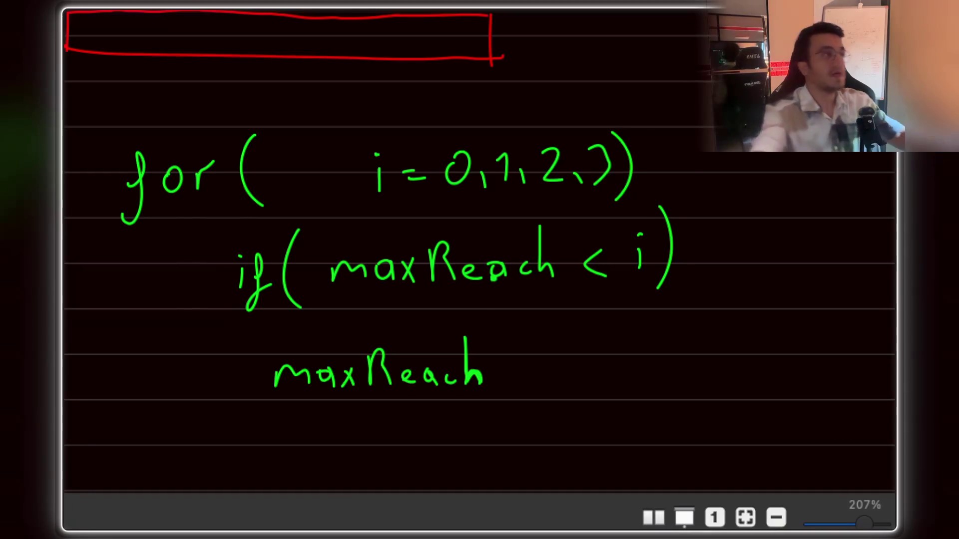
{"action": "scroll", "coordinate": [507, 237], "scroll_direction": "up", "scroll_amount": 5}
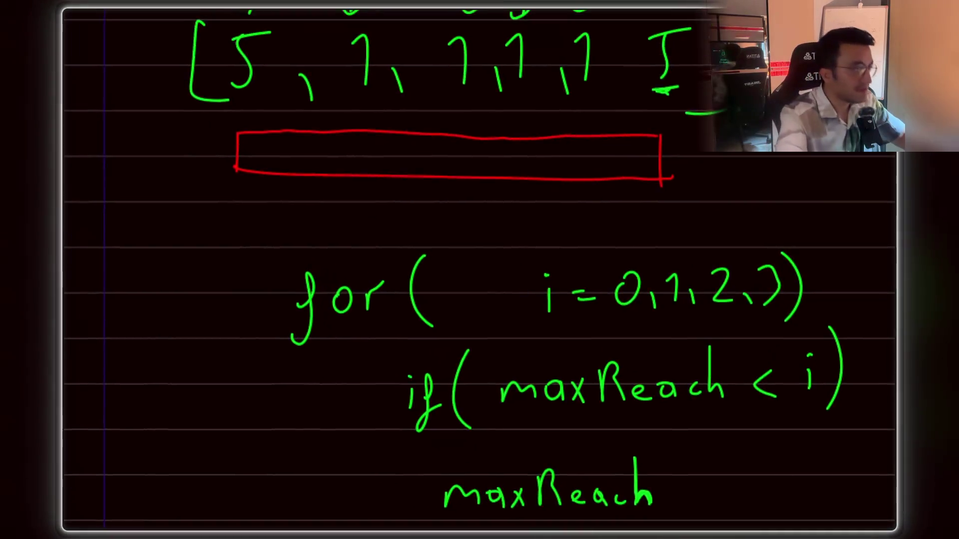
Step: Move the lower maxReach label right and down out of the way
{"action": "scroll", "coordinate": [514, 459], "scroll_direction": "down", "scroll_amount": 1}
{"action": "left_click_drag", "start_coordinate": [432, 384], "coordinate": [655, 468]}
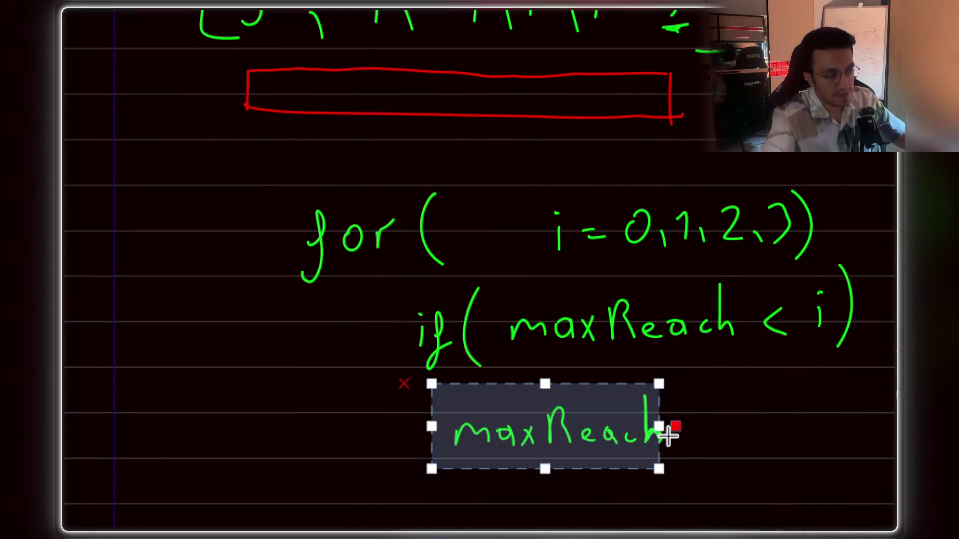
{"action": "left_click", "coordinate": [514, 483]}
{"action": "mouse_move", "coordinate": [436, 475]}
{"action": "left_mouse_down"}
{"action": "mouse_move", "coordinate": [621, 507]}
{"action": "mouse_move", "coordinate": [606, 376]}
{"action": "left_mouse_up"}
{"action": "left_click_drag", "start_coordinate": [569, 413], "coordinate": [619, 445]}
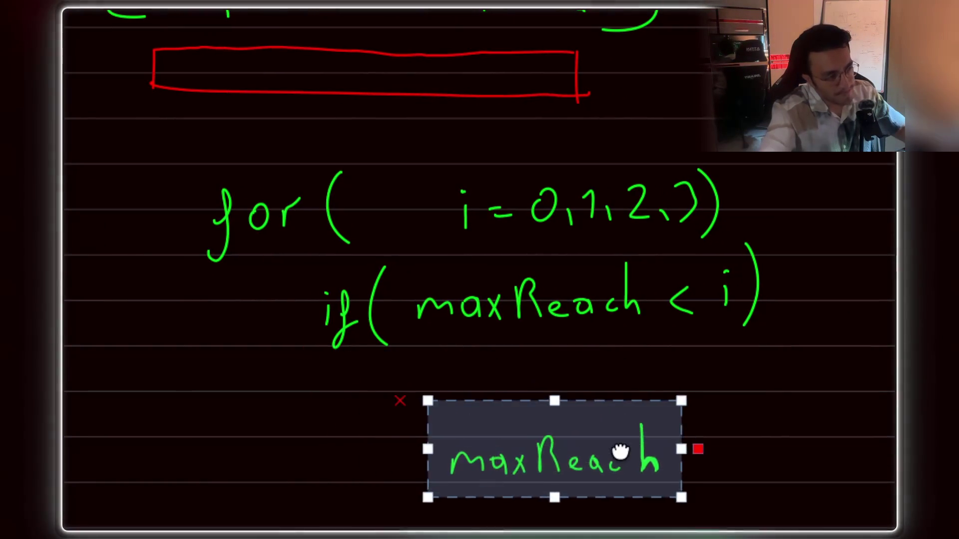
{"action": "left_click", "coordinate": [678, 363]}
Step: Finish 'return false;' and draw a blue box around the early-return check
{"action": "scroll", "coordinate": [678, 363], "scroll_direction": "down", "scroll_amount": 3}
{"action": "scroll", "coordinate": [374, 118], "scroll_direction": "left", "scroll_amount": 3}
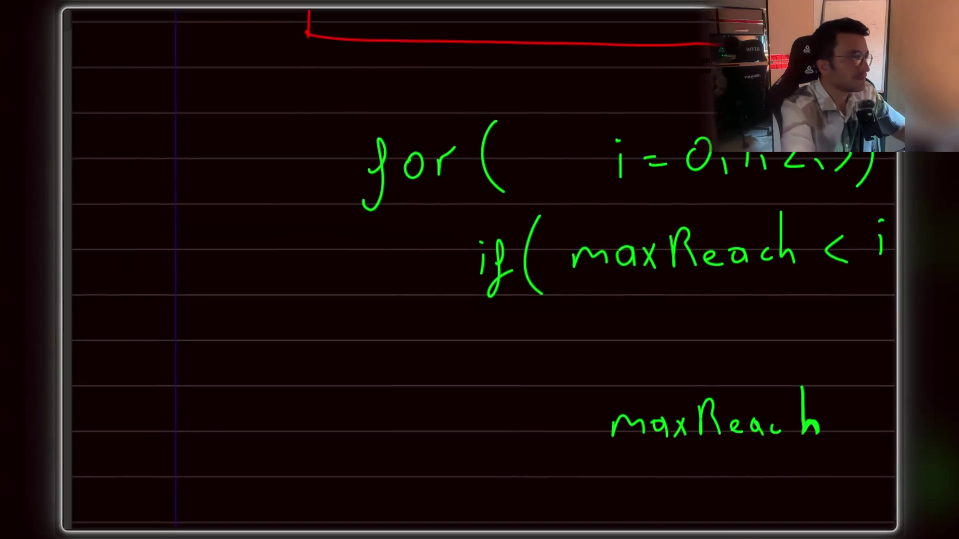
{"action": "scroll", "coordinate": [715, 343], "scroll_direction": "right", "scroll_amount": 5}
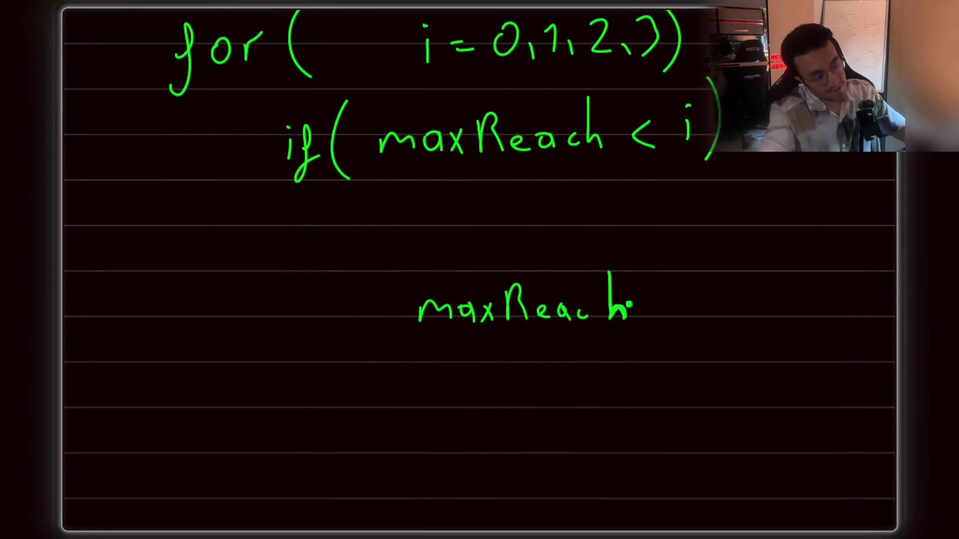
{"action": "scroll", "coordinate": [399, 201], "scroll_direction": "left", "scroll_amount": 1}
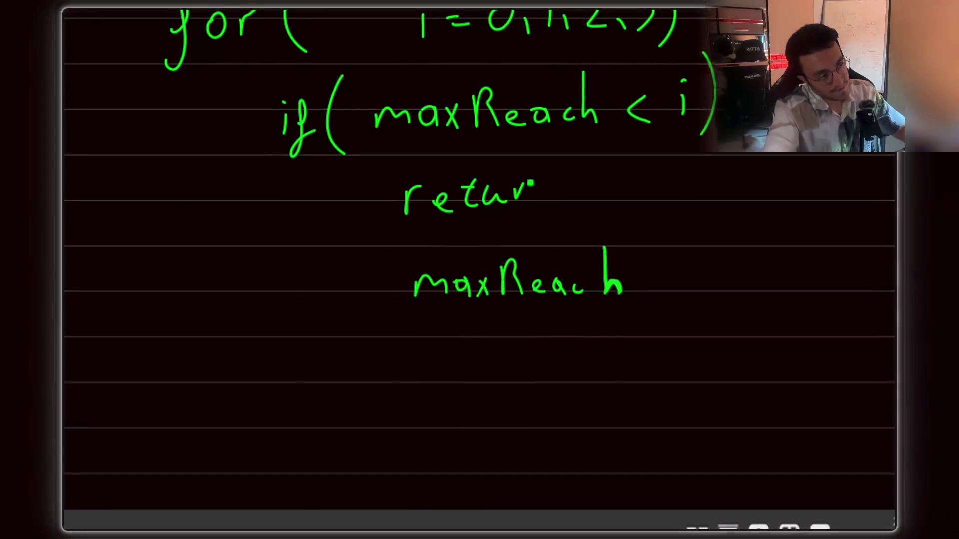
{"action": "scroll", "coordinate": [628, 253], "scroll_direction": "right", "scroll_amount": 1}
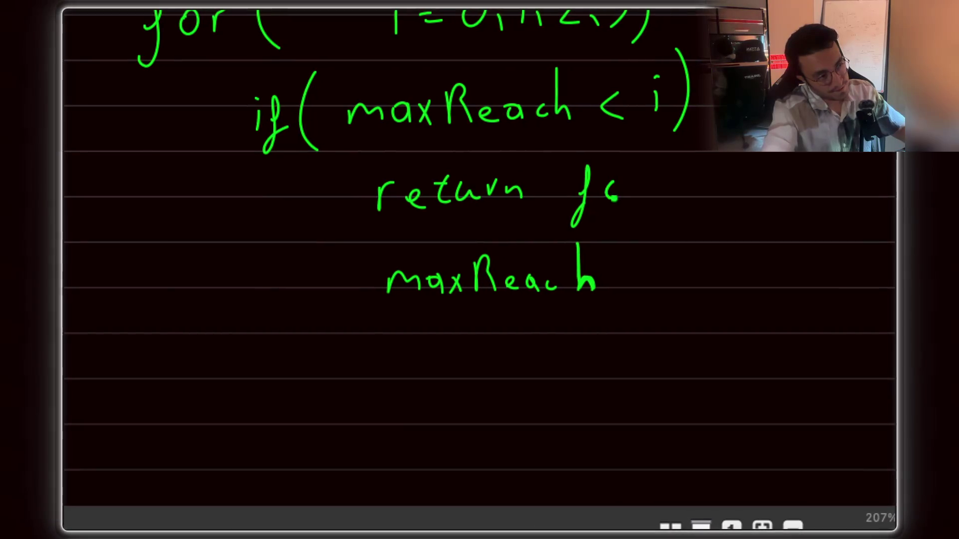
{"action": "scroll", "coordinate": [614, 196], "scroll_direction": "right", "scroll_amount": 1}
{"action": "scroll", "coordinate": [617, 203], "scroll_direction": "up", "scroll_amount": 5}
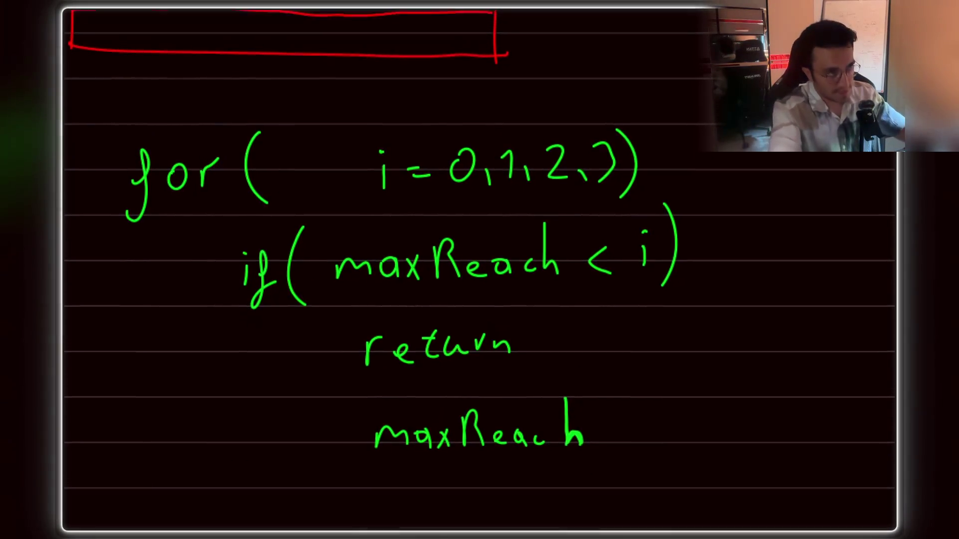
{"action": "scroll", "coordinate": [599, 235], "scroll_direction": "down", "scroll_amount": 3}
{"action": "scroll", "coordinate": [599, 235], "scroll_direction": "down", "scroll_amount": 1}
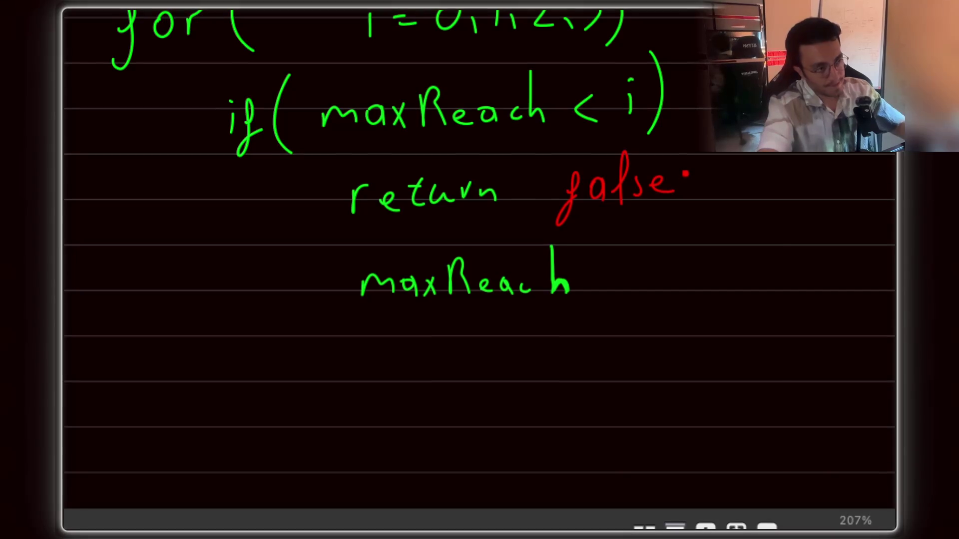
{"action": "scroll", "coordinate": [653, 17], "scroll_direction": "up", "scroll_amount": 5}
{"action": "scroll", "coordinate": [653, 17], "scroll_direction": "down", "scroll_amount": 3}
{"action": "scroll", "coordinate": [686, 244], "scroll_direction": "down", "scroll_amount": 3}
{"action": "left_click_drag", "start_coordinate": [686, 220], "coordinate": [683, 236]}
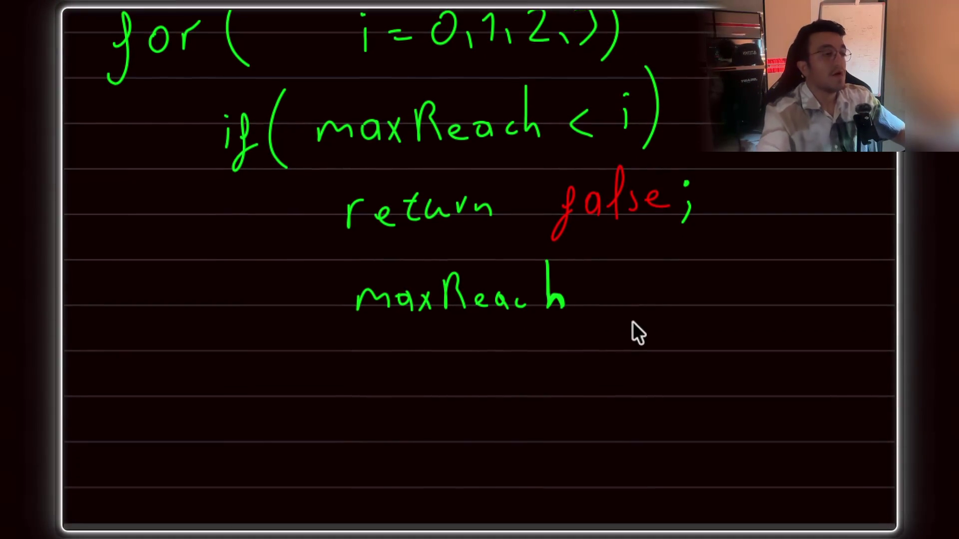
{"action": "scroll", "coordinate": [632, 321], "scroll_direction": "down", "scroll_amount": 1}
{"action": "scroll", "coordinate": [630, 312], "scroll_direction": "down", "scroll_amount": 1}
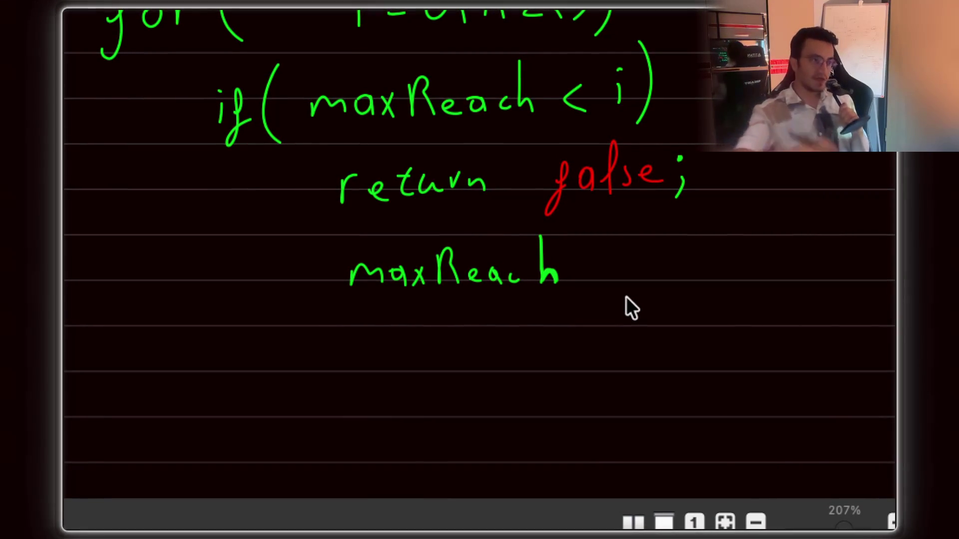
{"action": "scroll", "coordinate": [625, 298], "scroll_direction": "up", "scroll_amount": 5}
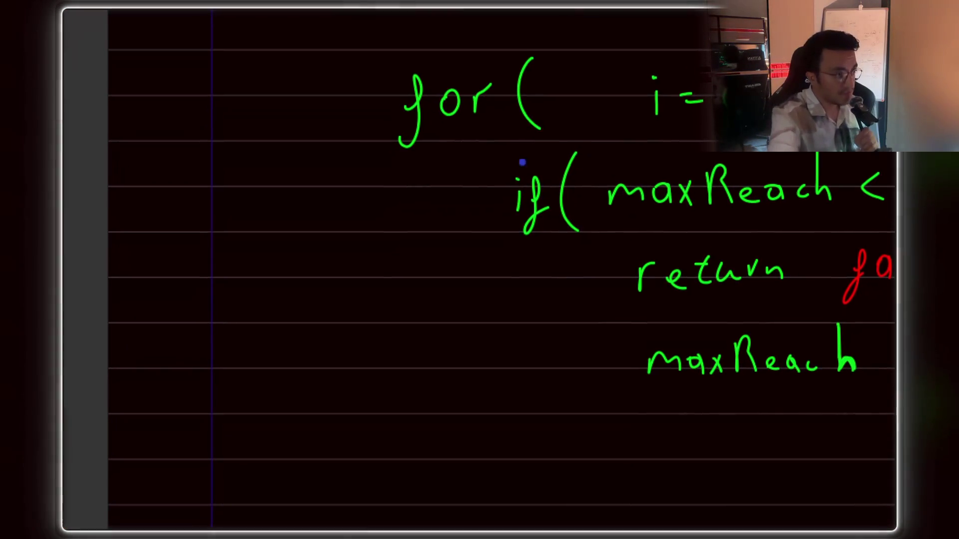
{"action": "mouse_move", "coordinate": [537, 227]}
{"action": "left_mouse_down"}
{"action": "mouse_move", "coordinate": [788, 370]}
{"action": "mouse_move", "coordinate": [957, 380]}
{"action": "left_mouse_up"}
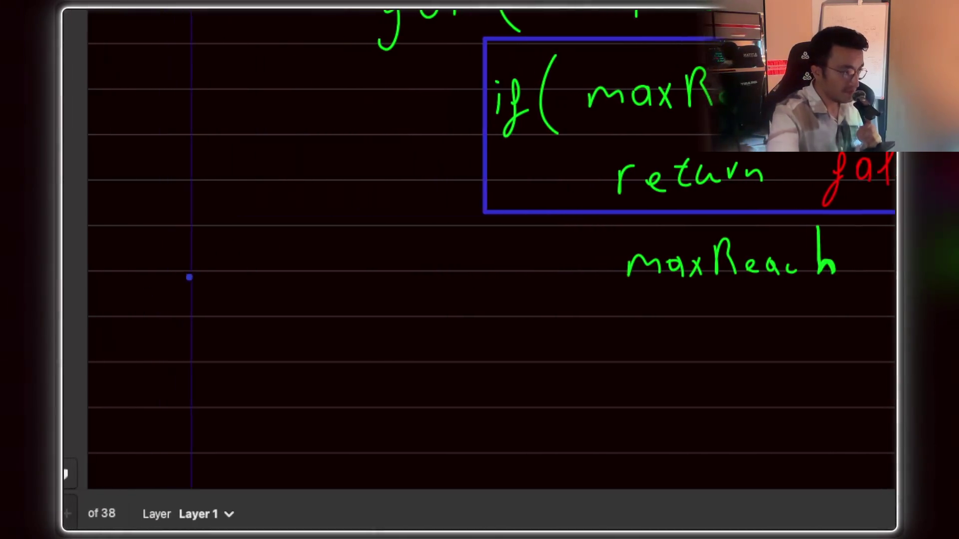
Step: Draw blue columns of decreasing height left of maxReach, with curved jump arrows between them
{"action": "left_click_drag", "start_coordinate": [189, 226], "coordinate": [189, 407]}
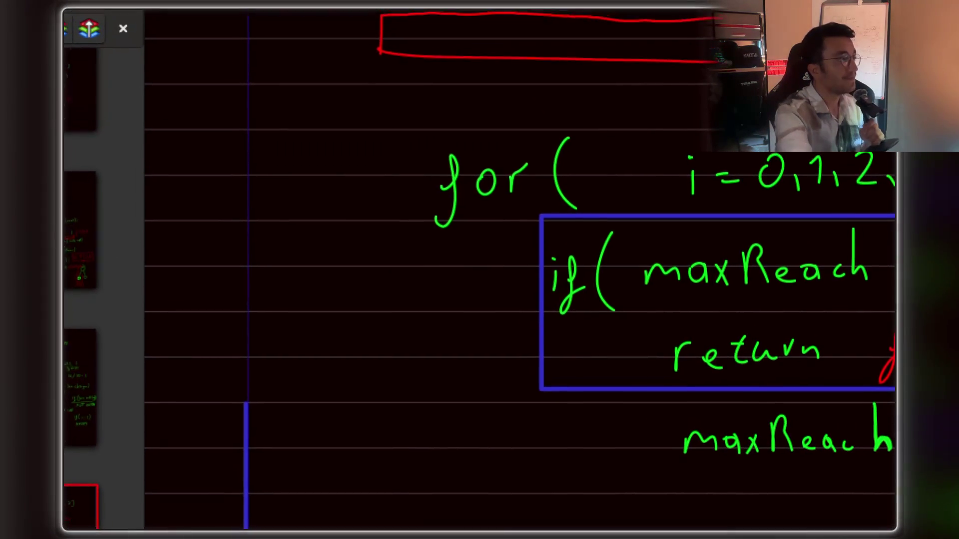
{"action": "mouse_move", "coordinate": [259, 285]}
{"action": "left_mouse_down"}
{"action": "mouse_move", "coordinate": [259, 236]}
{"action": "mouse_move", "coordinate": [259, 279]}
{"action": "left_mouse_up"}
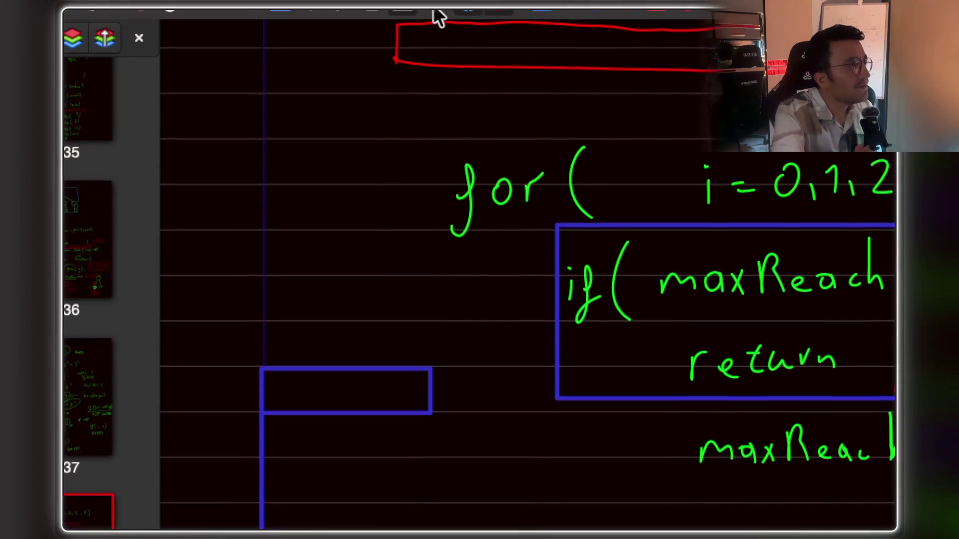
{"action": "left_click", "coordinate": [415, 399]}
{"action": "left_click_drag", "start_coordinate": [260, 262], "coordinate": [381, 257]}
{"action": "mouse_move", "coordinate": [267, 280]}
{"action": "left_mouse_down"}
{"action": "mouse_move", "coordinate": [398, 276]}
{"action": "mouse_move", "coordinate": [396, 487]}
{"action": "left_mouse_up"}
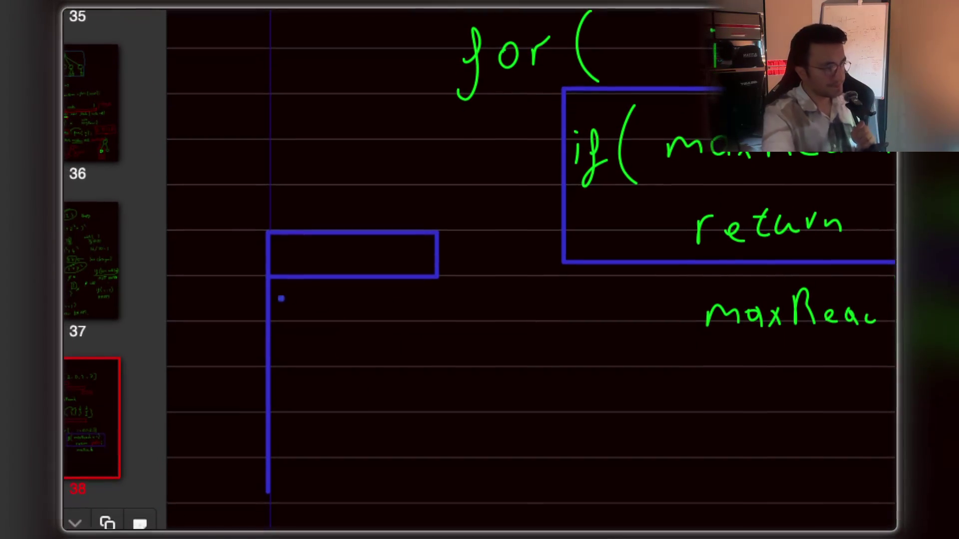
{"action": "left_click_drag", "start_coordinate": [289, 394], "coordinate": [422, 399]}
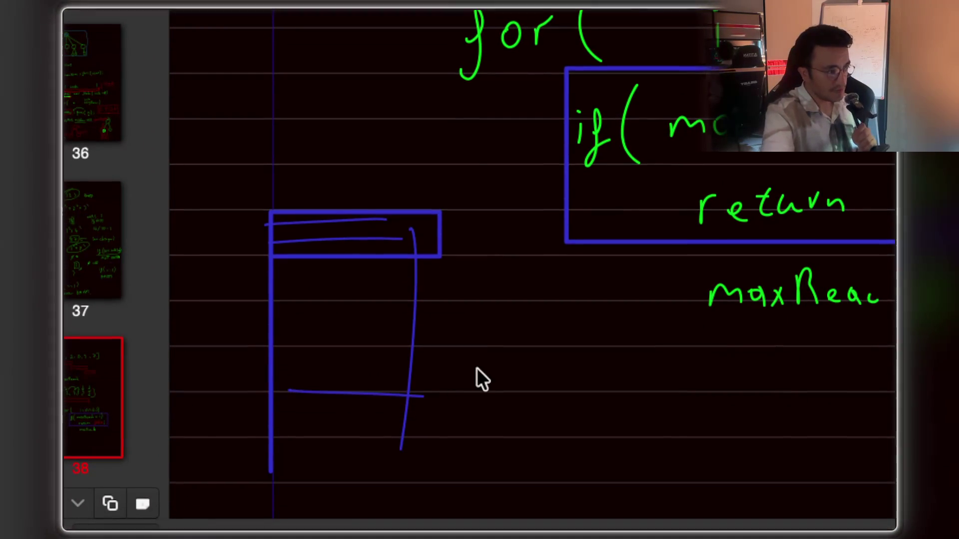
{"action": "left_click_drag", "start_coordinate": [440, 354], "coordinate": [440, 486]}
{"action": "mouse_move", "coordinate": [445, 346]}
{"action": "left_mouse_down"}
{"action": "mouse_move", "coordinate": [542, 387]}
{"action": "mouse_move", "coordinate": [685, 382]}
{"action": "left_mouse_up"}
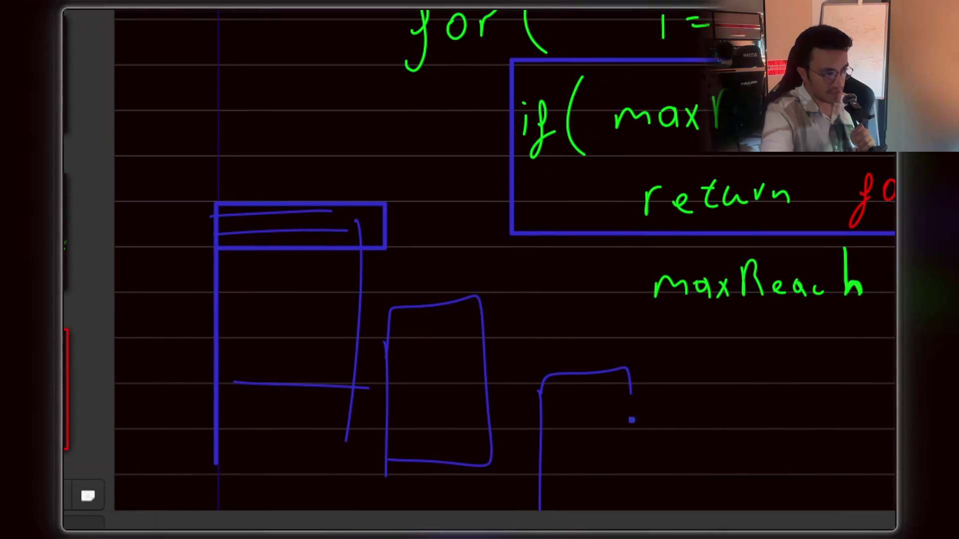
{"action": "left_click_drag", "start_coordinate": [580, 358], "coordinate": [517, 354]}
{"action": "mouse_move", "coordinate": [497, 280]}
{"action": "left_mouse_down"}
{"action": "mouse_move", "coordinate": [390, 248]}
{"action": "mouse_move", "coordinate": [415, 267]}
{"action": "left_mouse_up"}
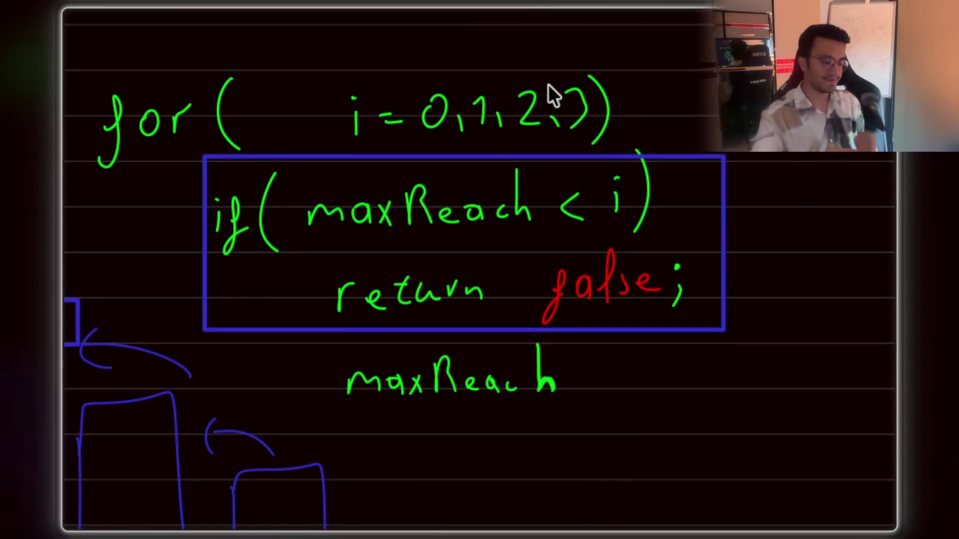
{"action": "scroll", "coordinate": [480, 199], "scroll_direction": "down", "scroll_amount": 1}
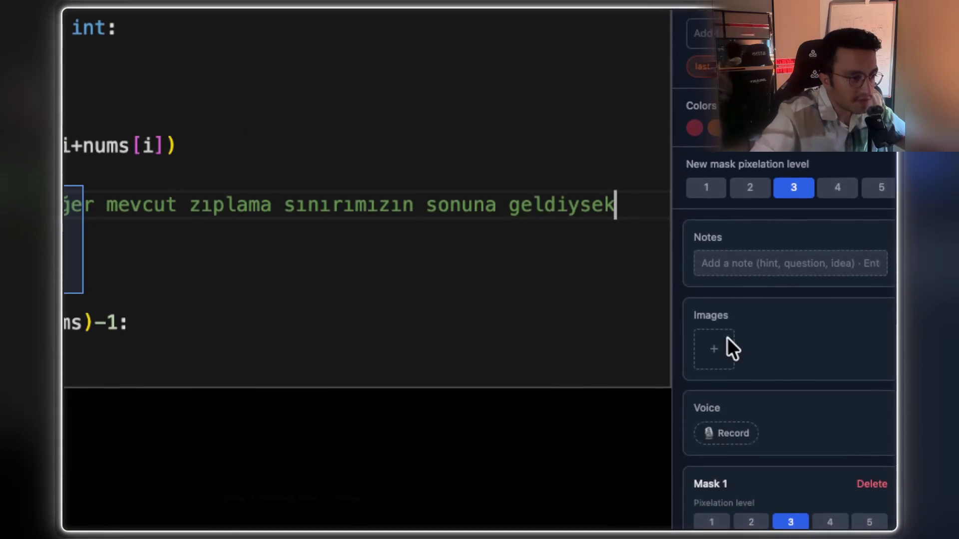
Step: Attach the sketch image to the flashcard and unmask the hidden code lines
{"action": "left_click", "coordinate": [724, 360]}
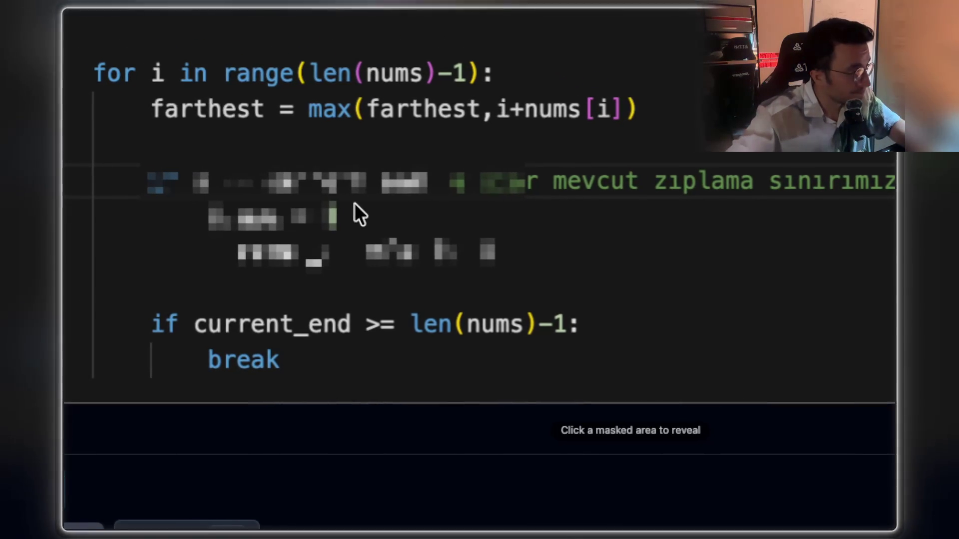
{"action": "left_click", "coordinate": [388, 189]}
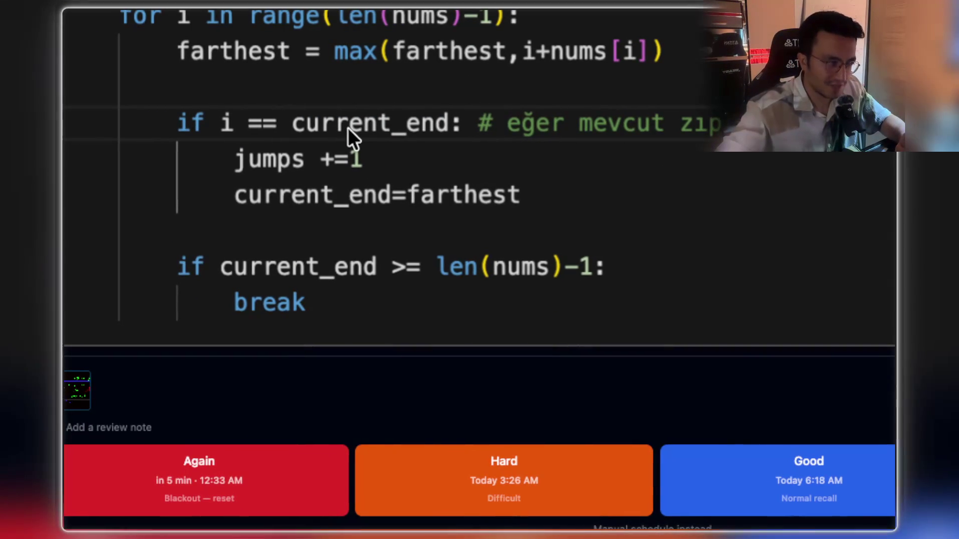
Step: Log the review note 'i wouldnt call it current_end. i would call it 'prev''
{"action": "left_click", "coordinate": [123, 427]}
{"action": "left_click", "coordinate": [849, 392]}
{"action": "type", "text": "i wouldnt call it current_end. i would call i"}
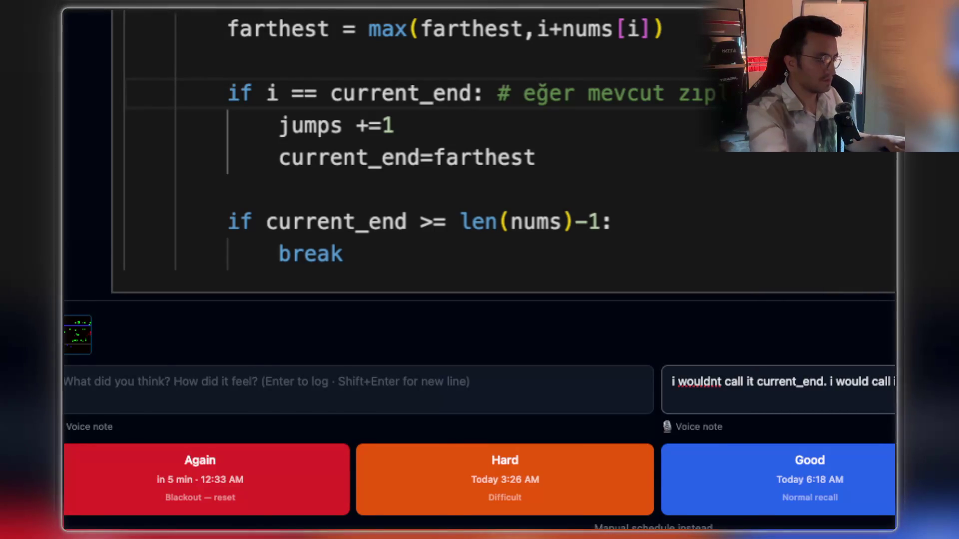
{"action": "key", "text": "Return"}
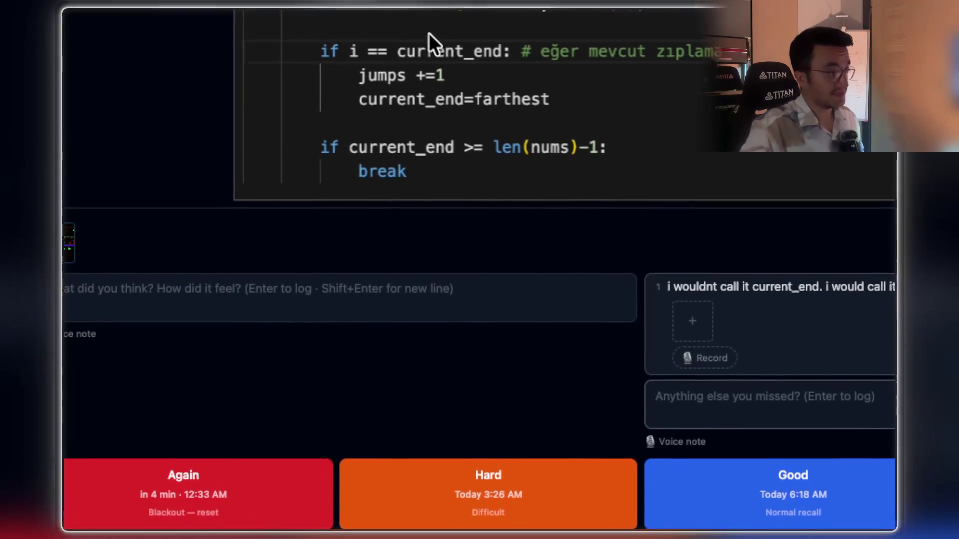
{"action": "scroll", "coordinate": [426, 49], "scroll_direction": "up", "scroll_amount": 5}
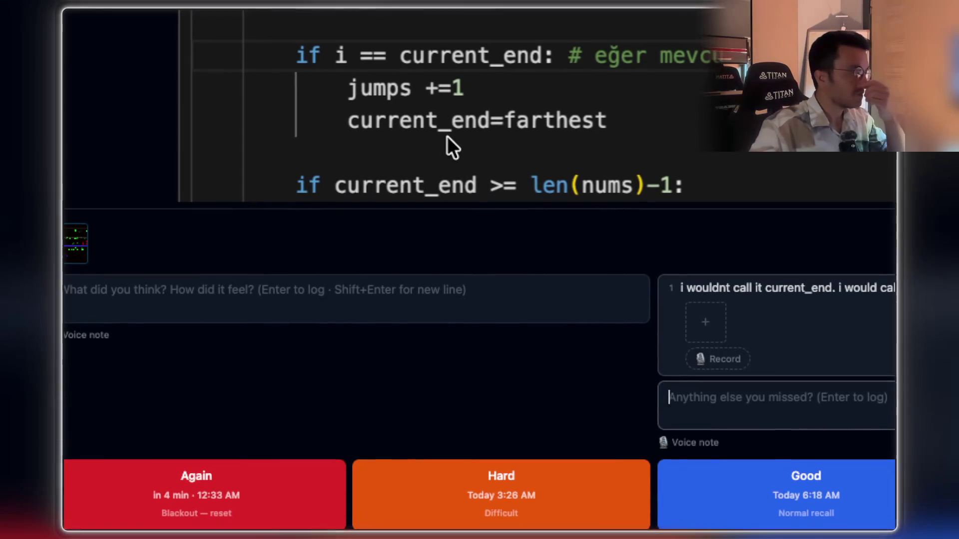
Step: Log a second note asking whether it jumps the exact amount of the first jump
{"action": "scroll", "coordinate": [448, 131], "scroll_direction": "down", "scroll_amount": 2}
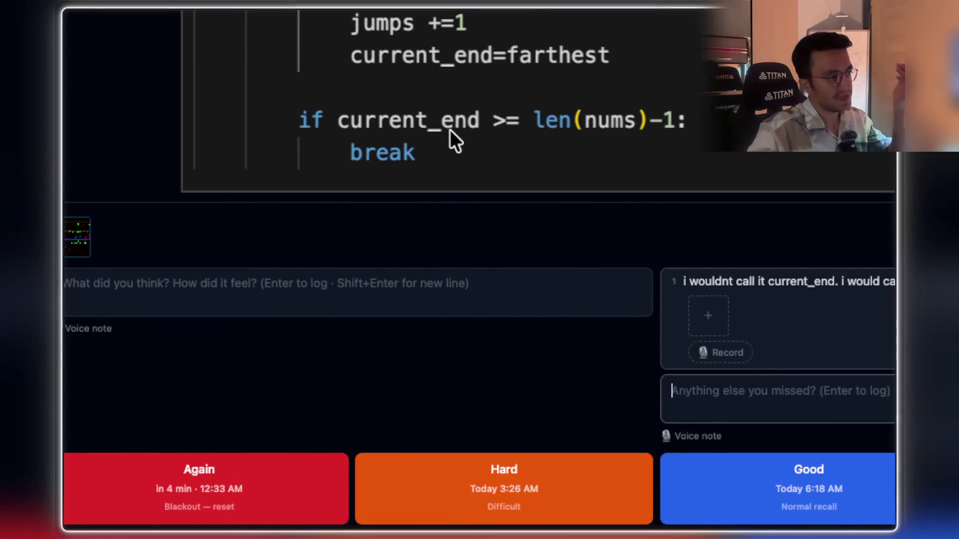
{"action": "scroll", "coordinate": [451, 123], "scroll_direction": "up", "scroll_amount": 1}
{"action": "scroll", "coordinate": [451, 122], "scroll_direction": "up", "scroll_amount": 1}
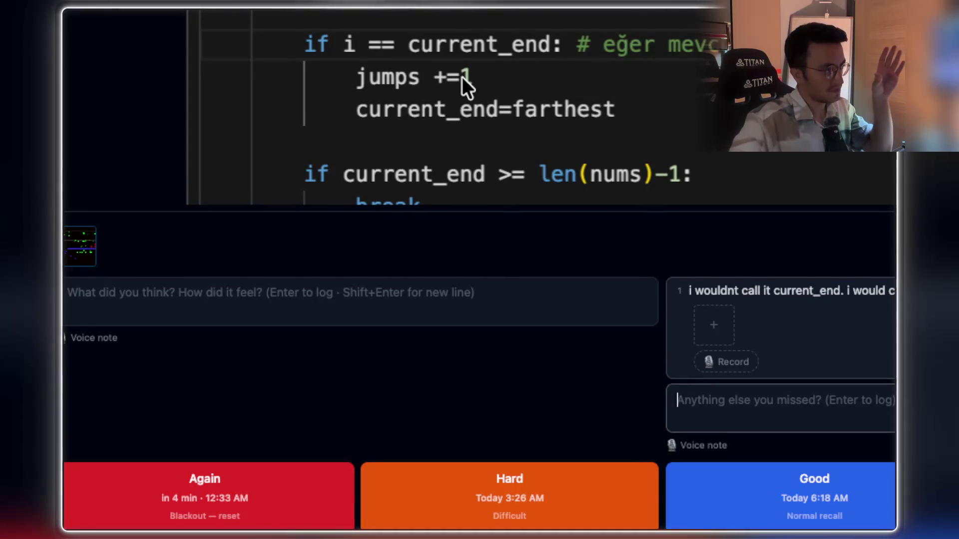
{"action": "scroll", "coordinate": [462, 77], "scroll_direction": "up", "scroll_amount": 3}
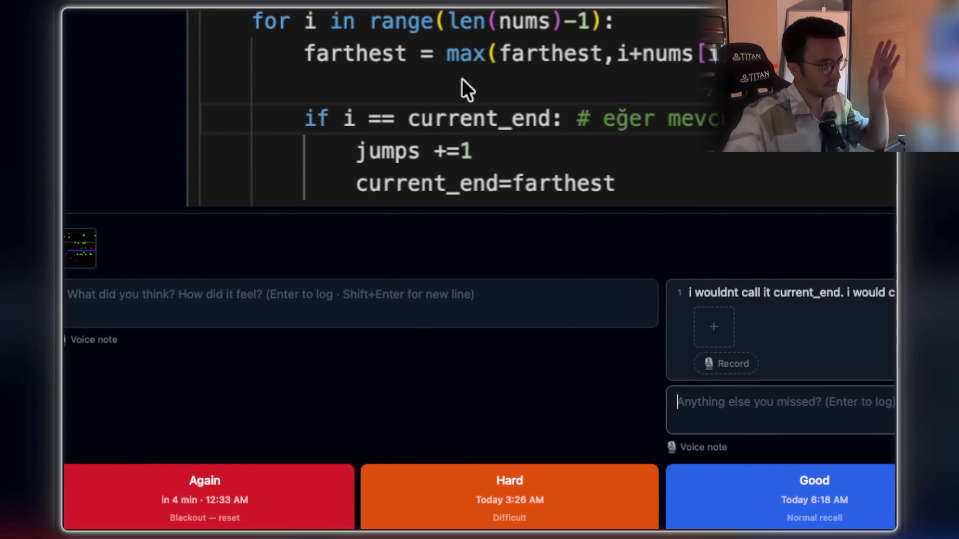
{"action": "scroll", "coordinate": [463, 79], "scroll_direction": "down", "scroll_amount": 3}
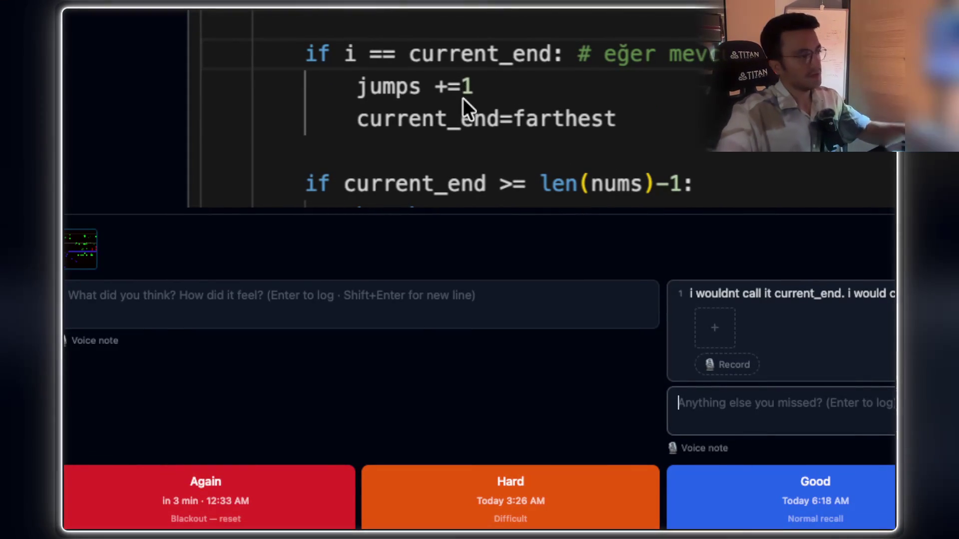
{"action": "type", "text": "does it mean "}
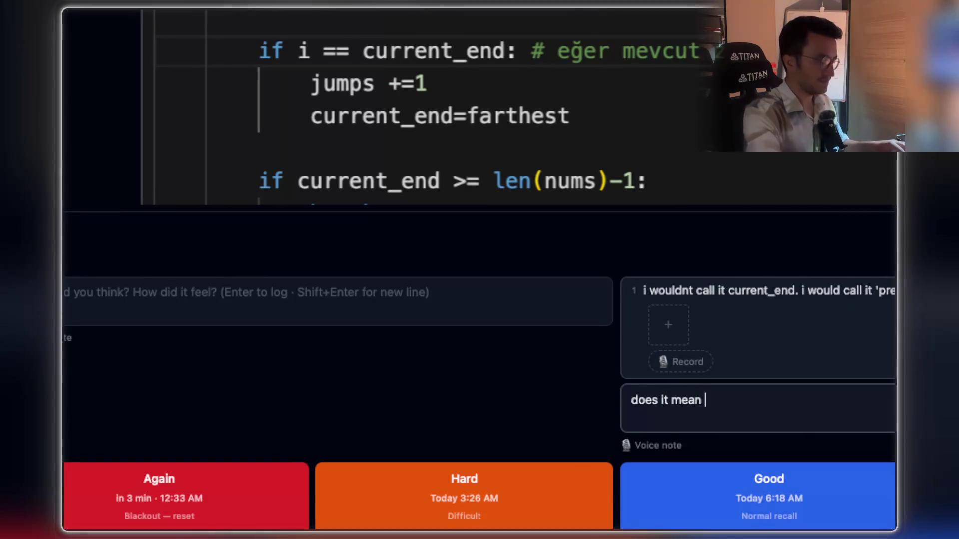
{"action": "type", "text": "we jump the a"}
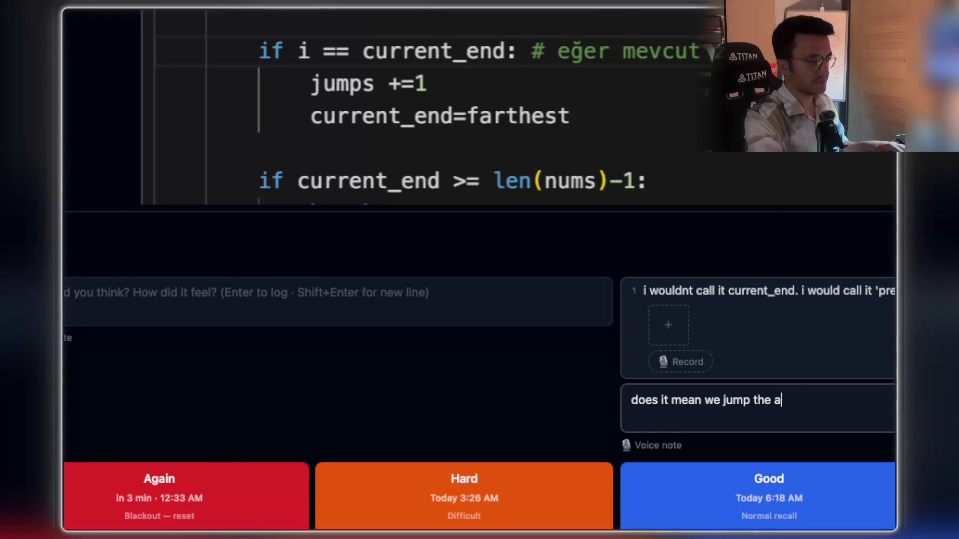
{"action": "key", "text": "BackSpace"}
{"action": "type", "text": "the "}
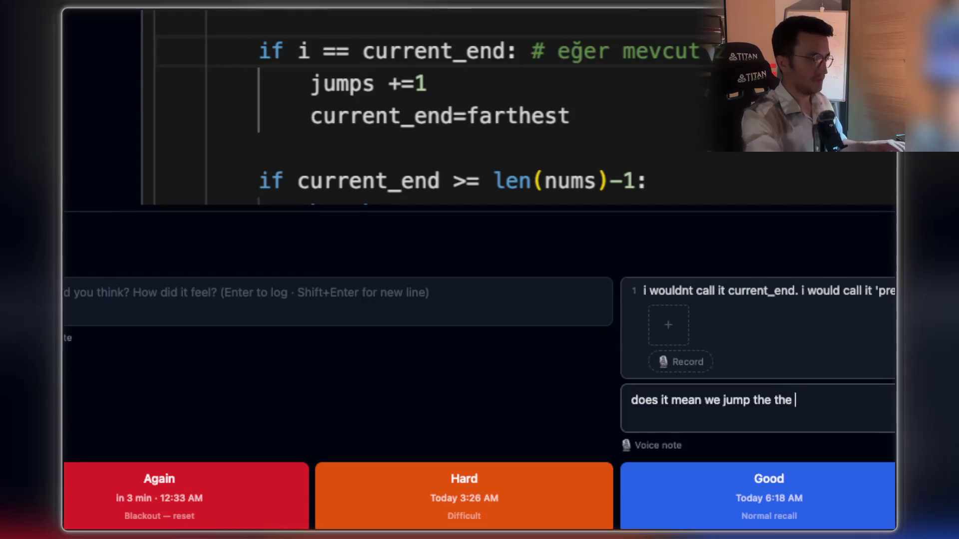
{"action": "type", "text": "exact amo"}
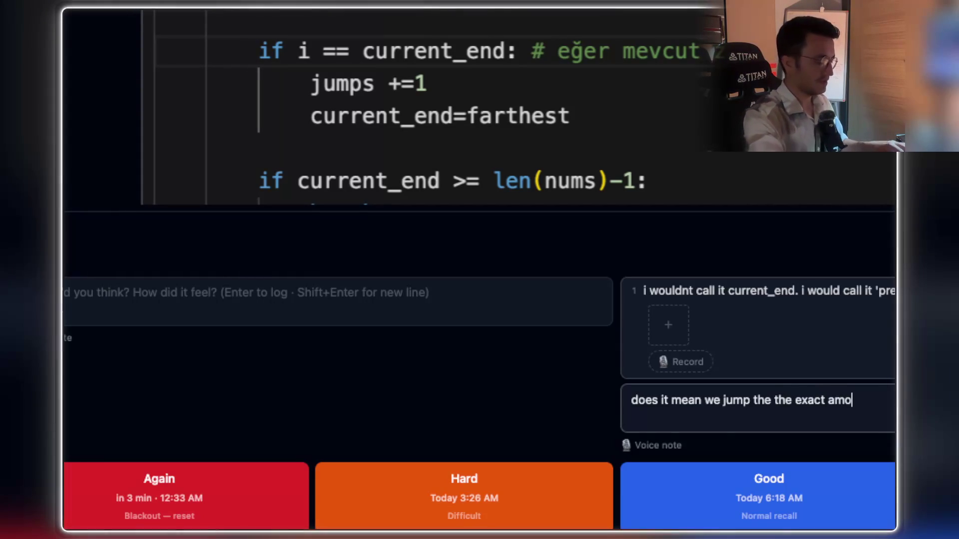
{"action": "type", "text": "unt of th"}
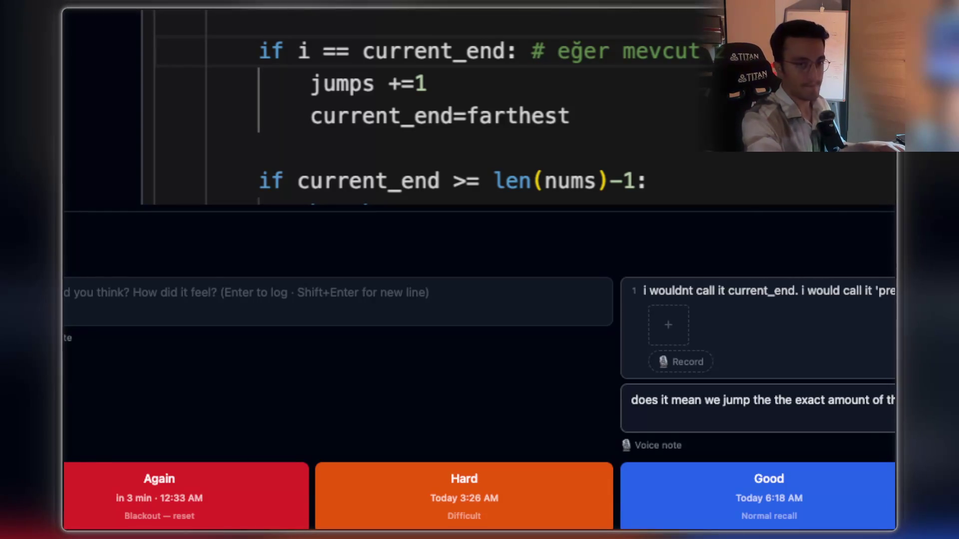
{"action": "key", "text": "Return"}
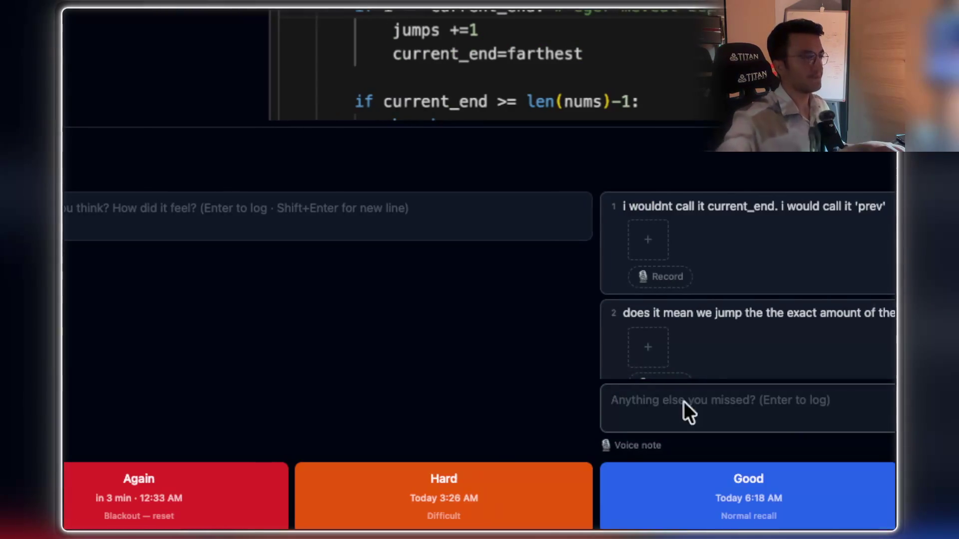
{"action": "scroll", "coordinate": [463, 11], "scroll_direction": "up", "scroll_amount": 2}
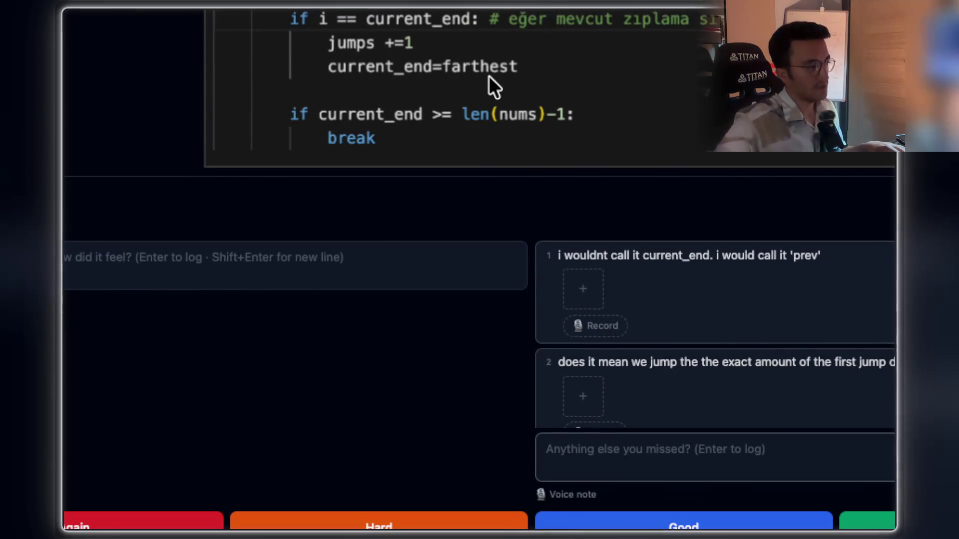